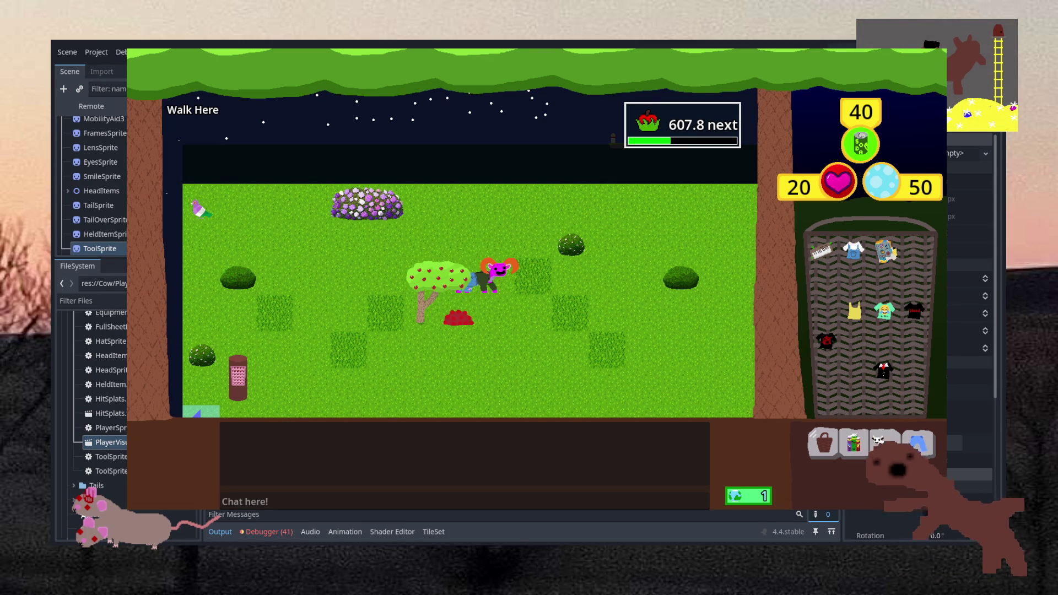
- Walk the pony down-right across the grass, then back up-left, to playtest movement
left_click(477, 346)
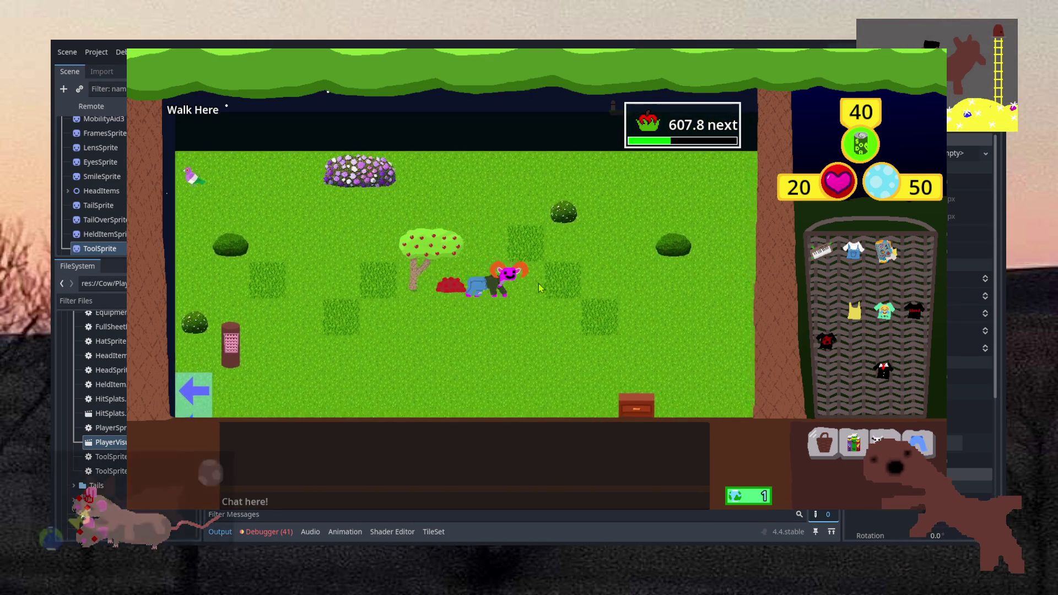
left_click(452, 290)
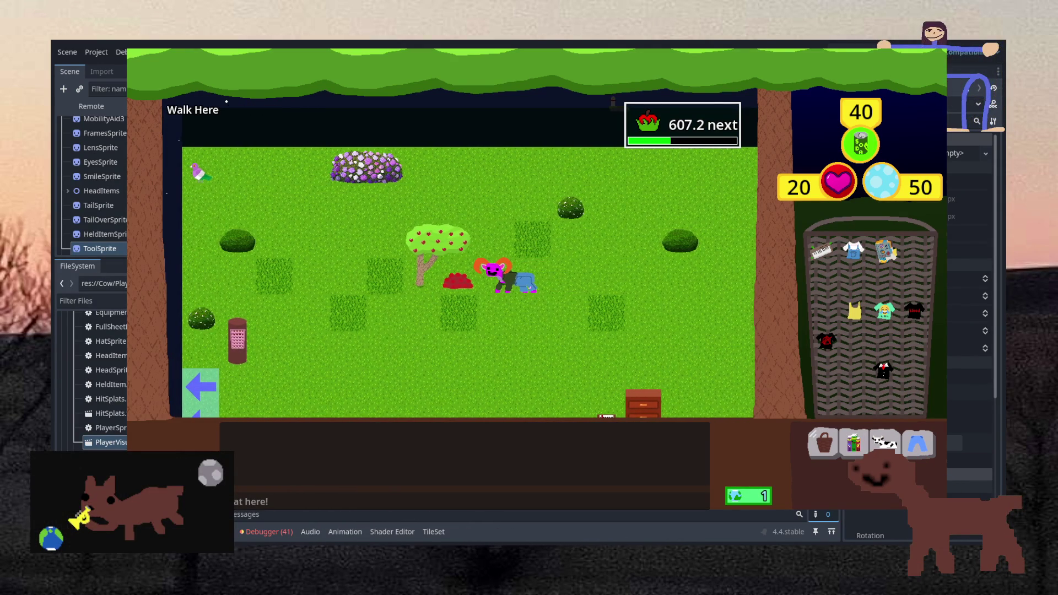
- Stop the running game with F8 and return to ToolSprite.gd in the script editor
key("F8")
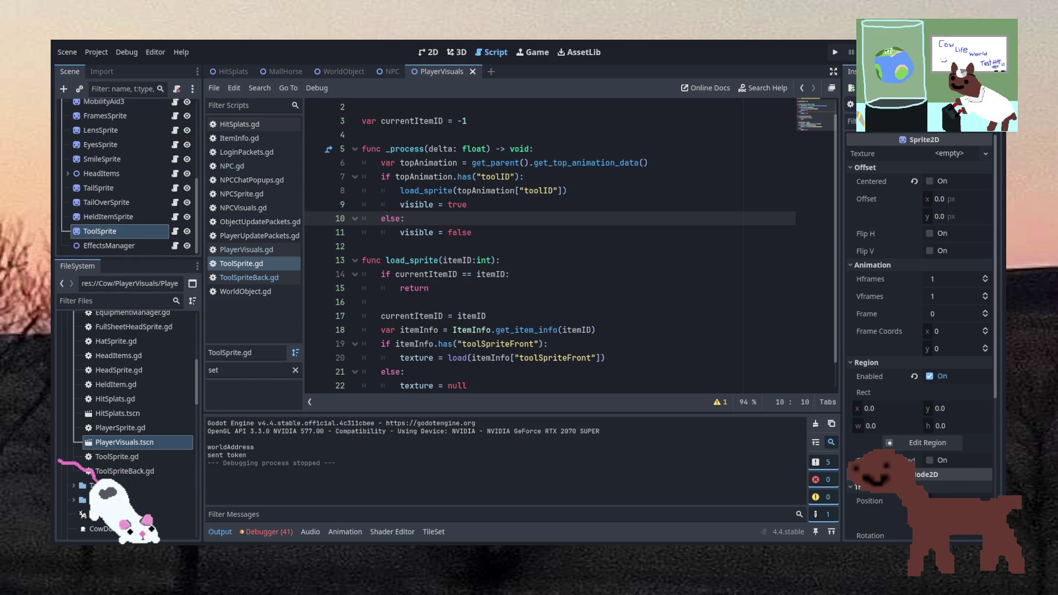
- Enlarge the FileSystem dock, select NPCSprite.gd, then switch to the PlayerVisuals 2D view
scroll(551, 245, "up", 1)
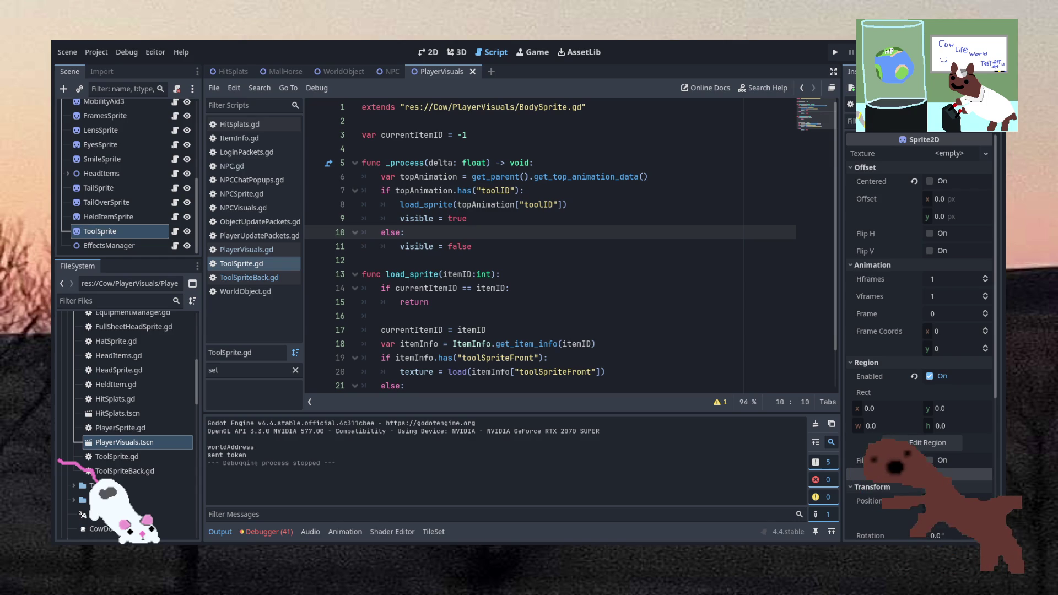
left_click_drag(128, 258, 127, 200)
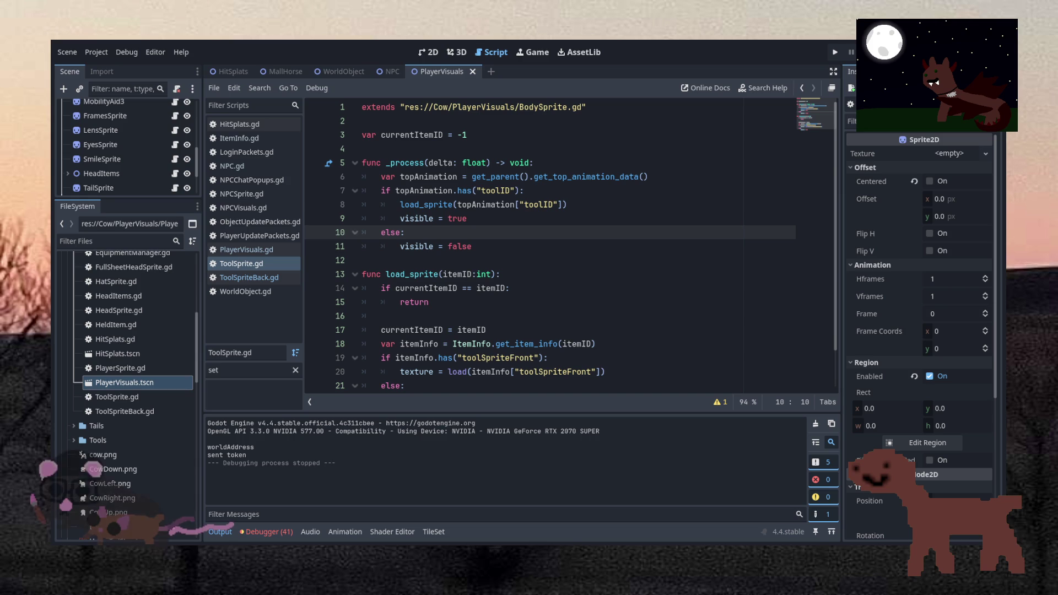
left_click(241, 194)
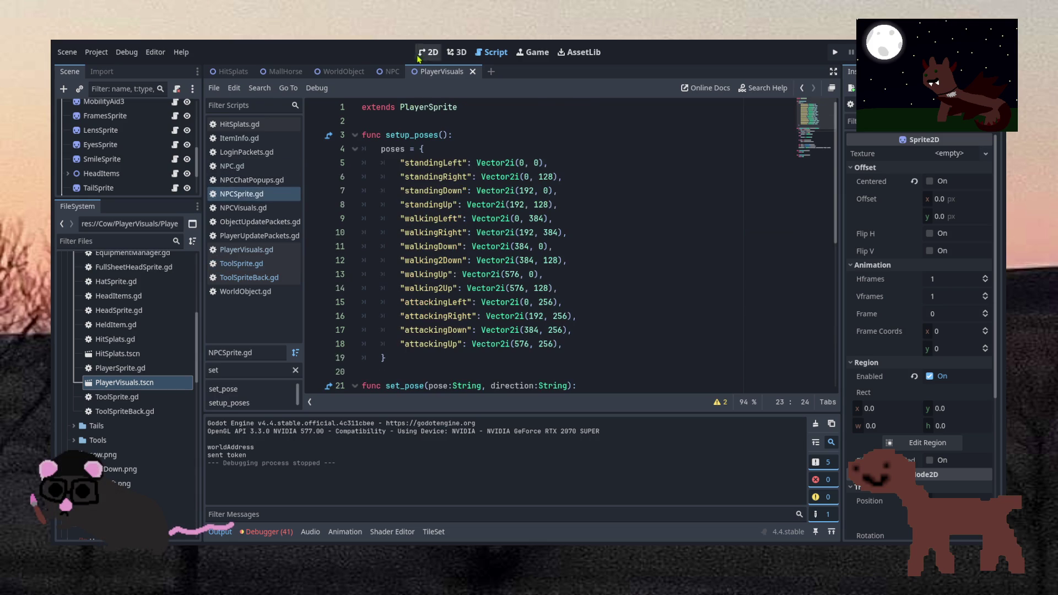
left_click(428, 52)
scroll(457, 172, "down", 8)
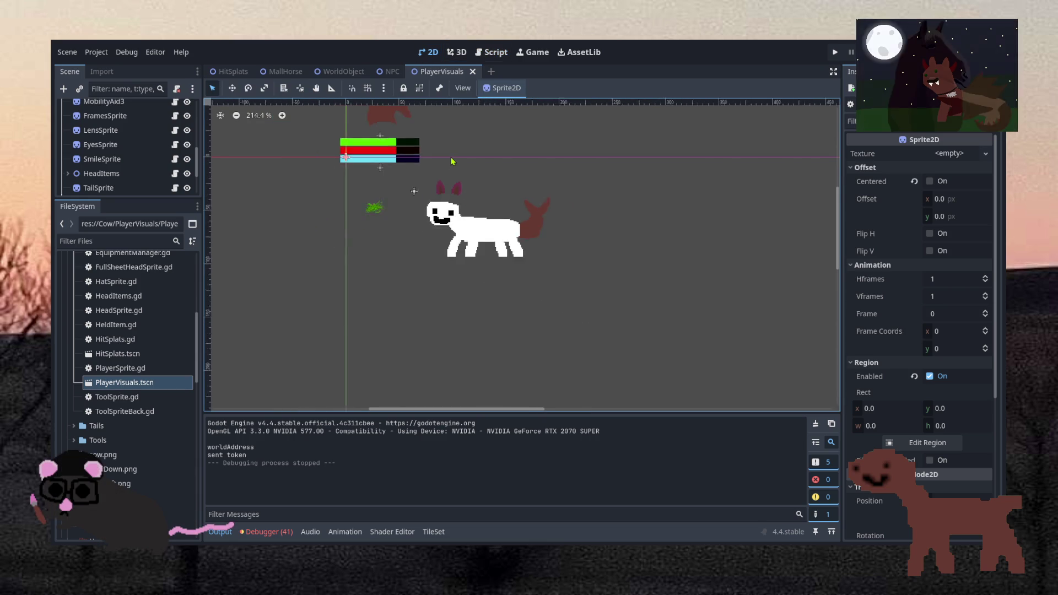
- Collapse the Cow folder and expand Skills to reveal GuideInfo, Icons, Levels and SkillInfo.gd
scroll(427, 130, "up", 7)
scroll(438, 160, "up", 7)
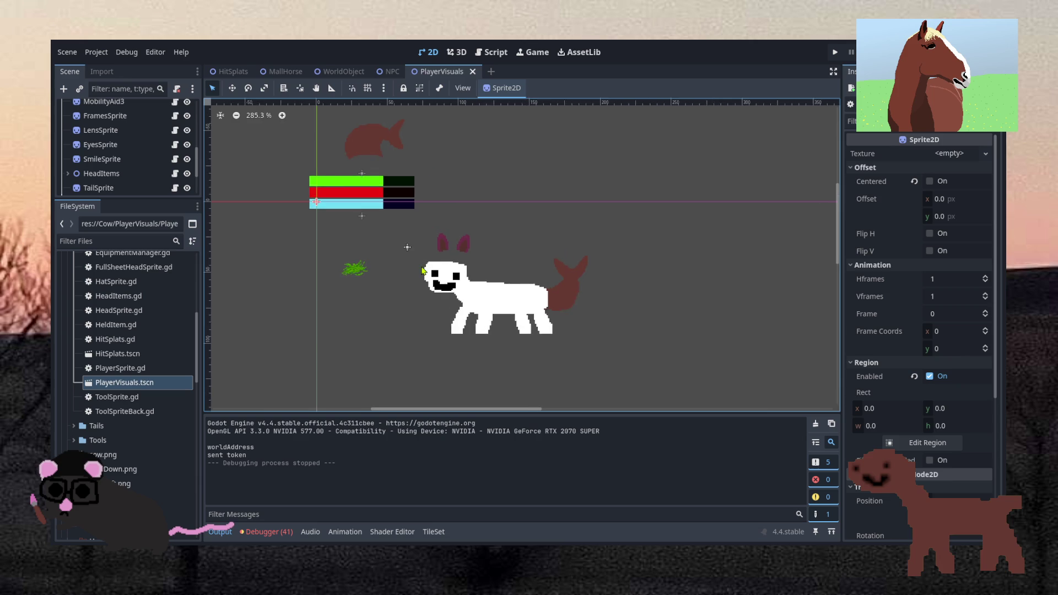
scroll(131, 319, "up", 4)
scroll(110, 309, "up", 2)
left_click(67, 299)
scroll(66, 321, "down", 5)
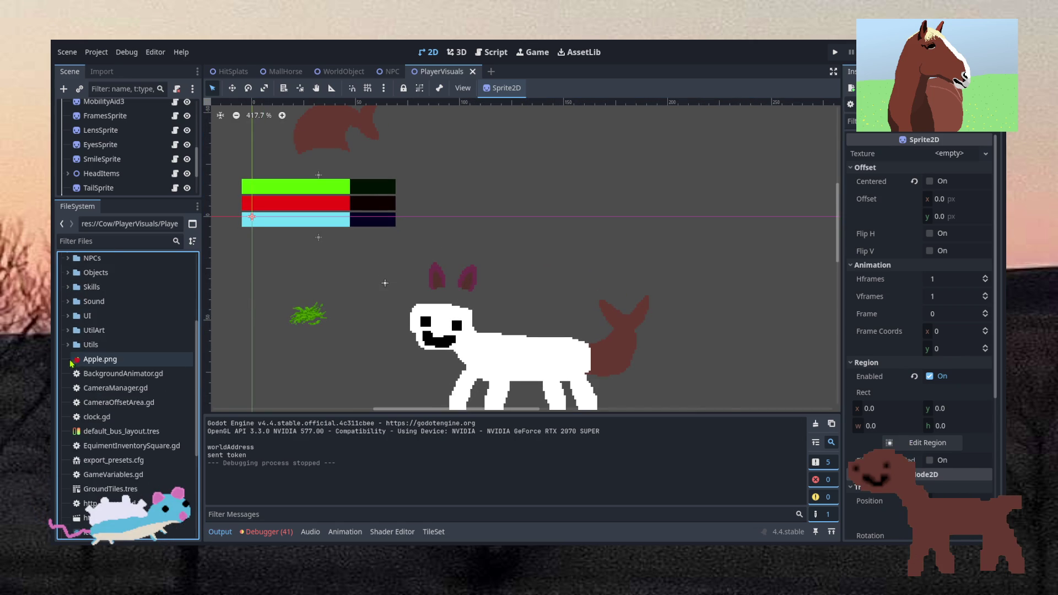
left_click(67, 289)
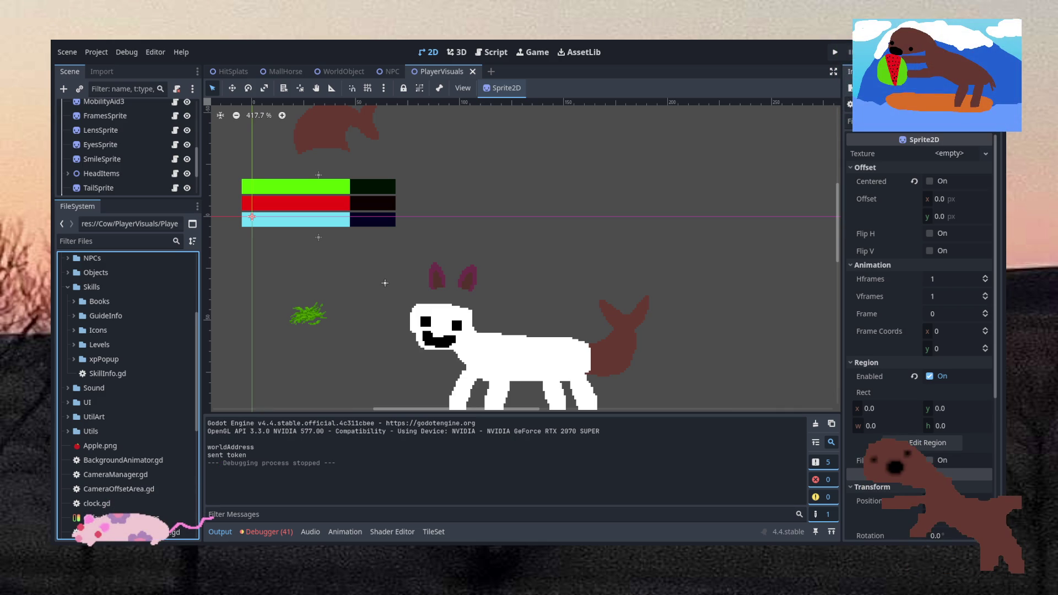
left_click(524, 253)
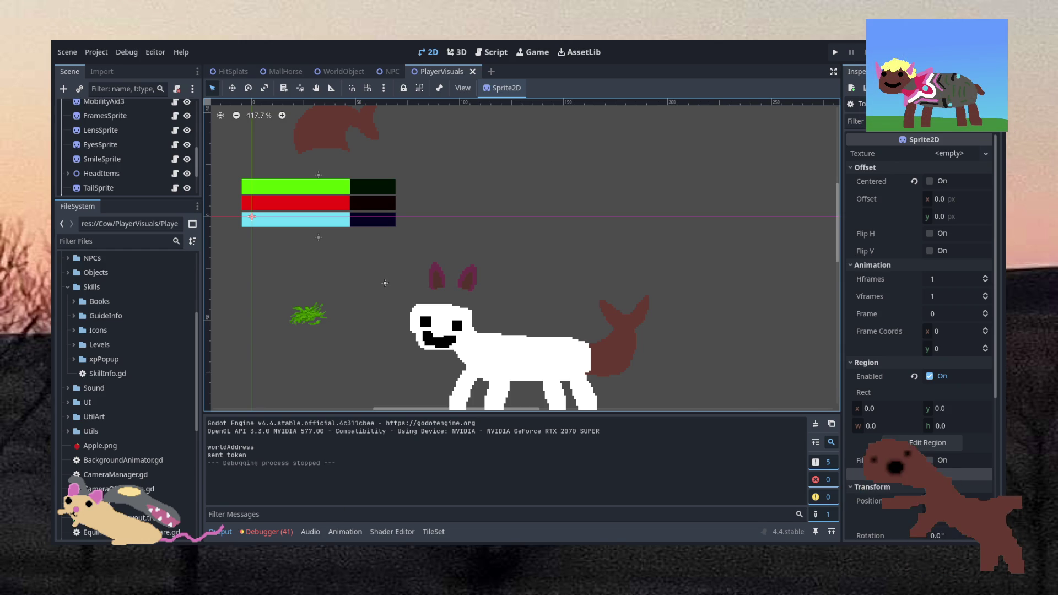
- Open SkillInfo.gd from the FileSystem dock to view its skillBookTexture table
double_click(82, 374)
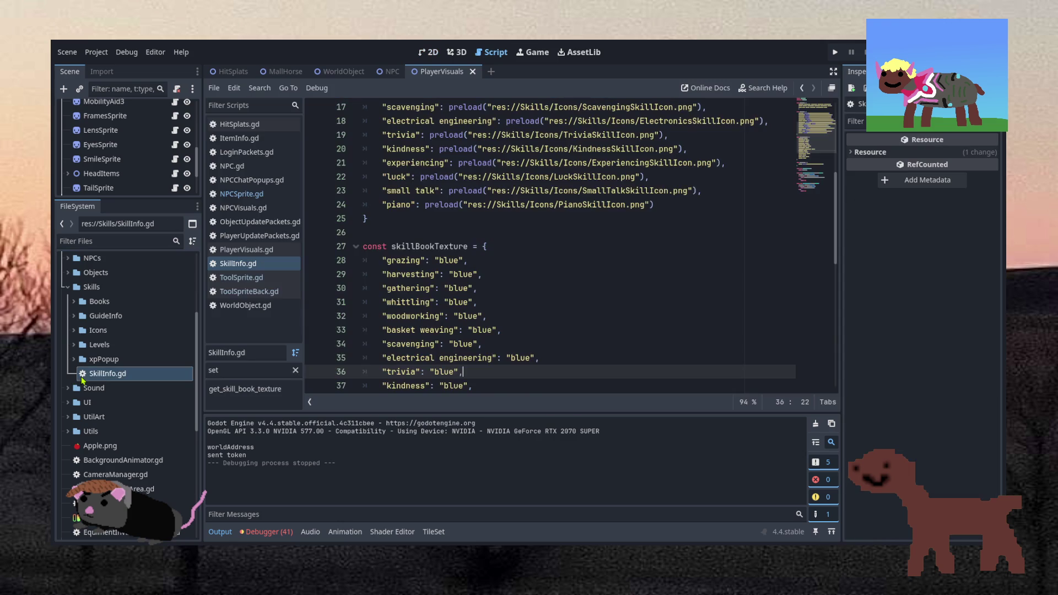
- Expand Skills/GuideInfo and open SkillGuideInfo.gd with get_full_info and get_level_up_reward
scroll(514, 198, "up", 2)
scroll(513, 199, "down", 1)
scroll(513, 198, "up", 3)
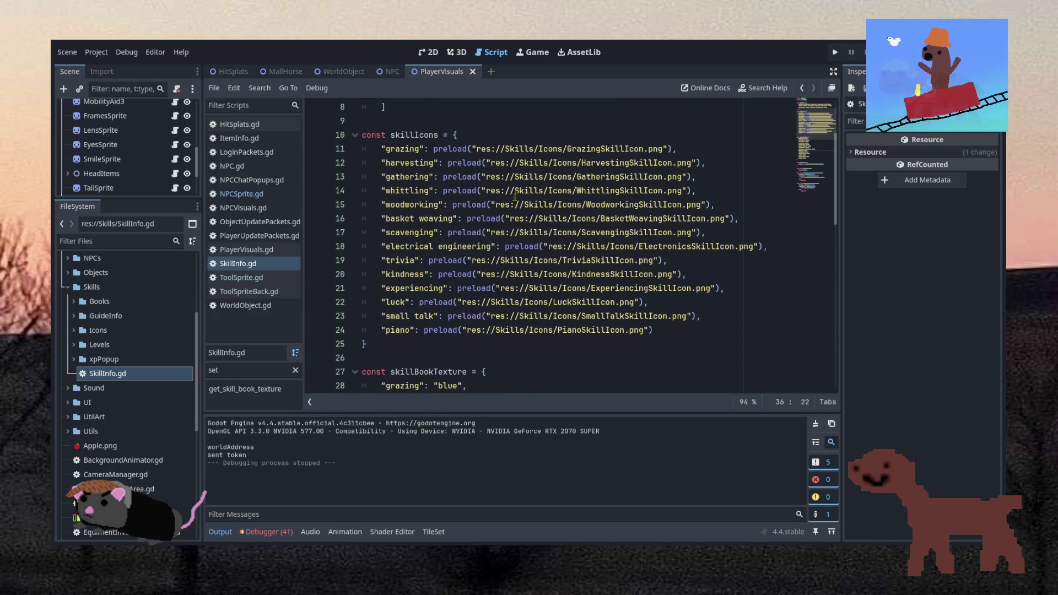
left_click(549, 189)
scroll(549, 189, "up", 3)
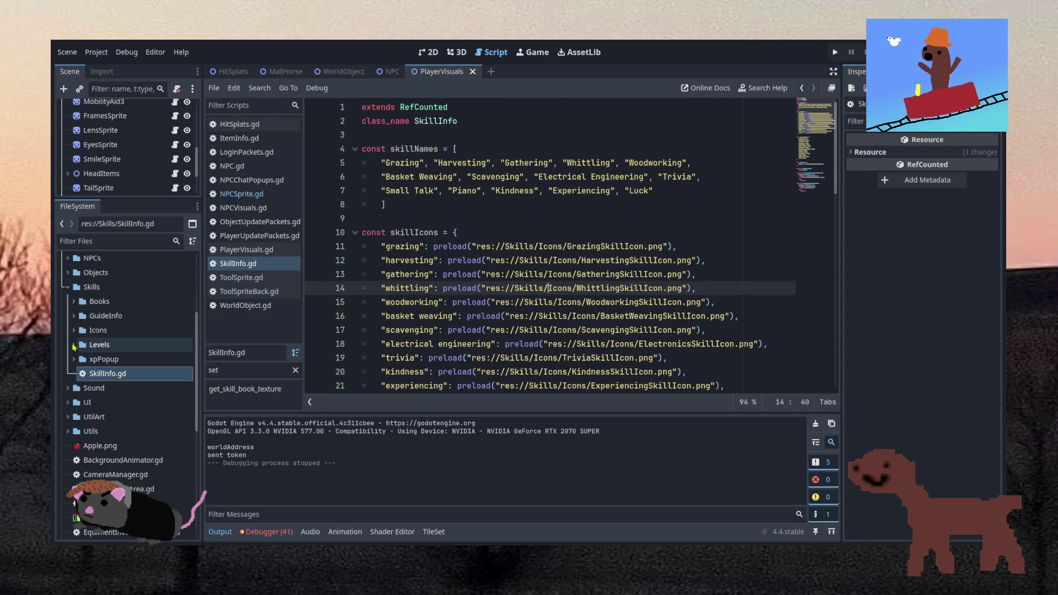
left_click(74, 315)
scroll(135, 433, "down", 3)
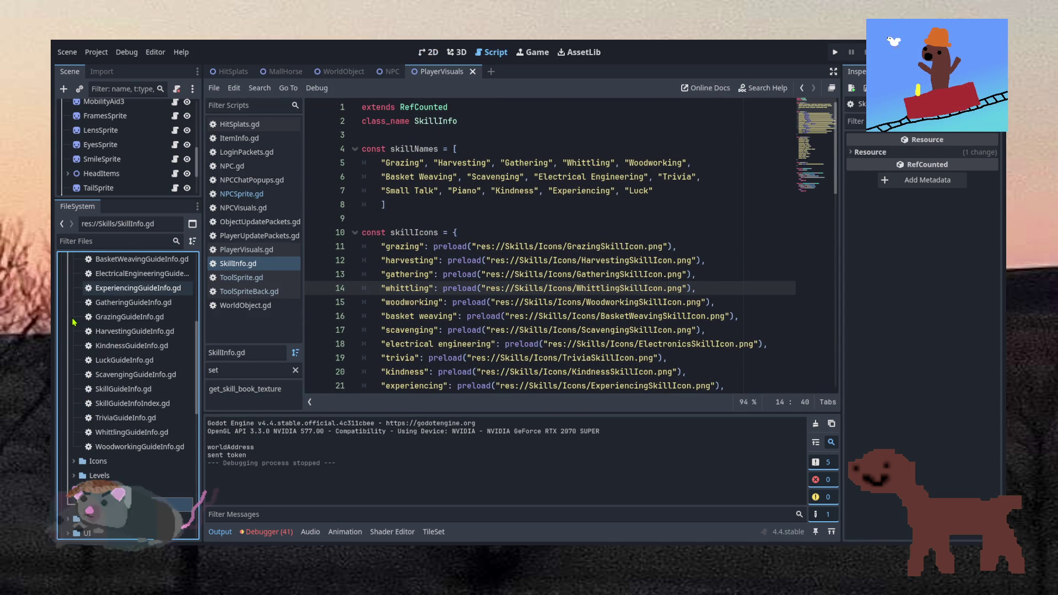
double_click(132, 389)
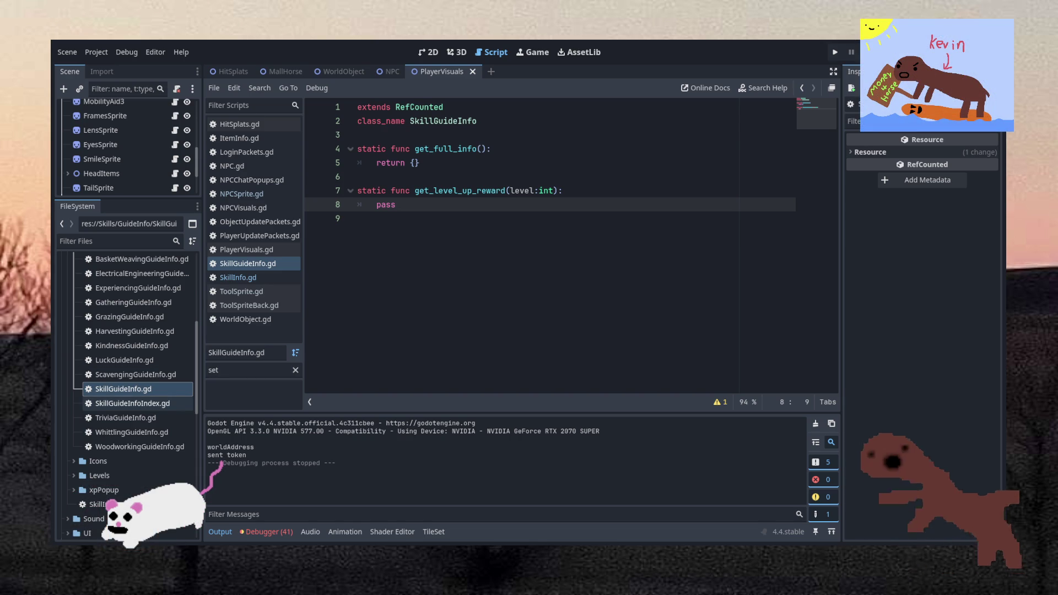
- Open SkillGuideInfoIndex.gd and scroll through its skillGuides dictionary of preloaded guide scripts
double_click(132, 402)
left_click(433, 274)
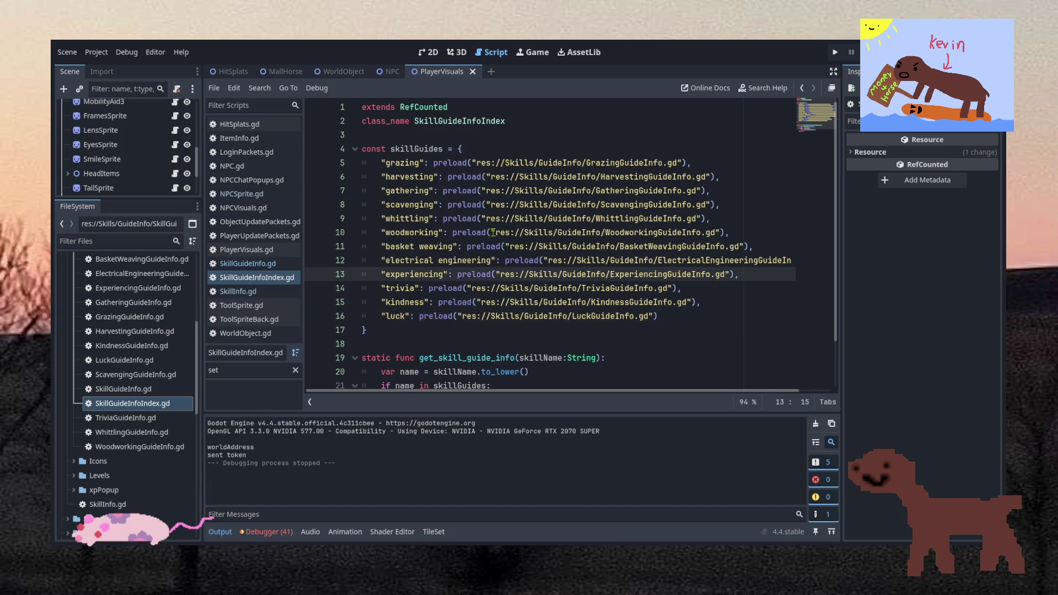
scroll(493, 232, "down", 2)
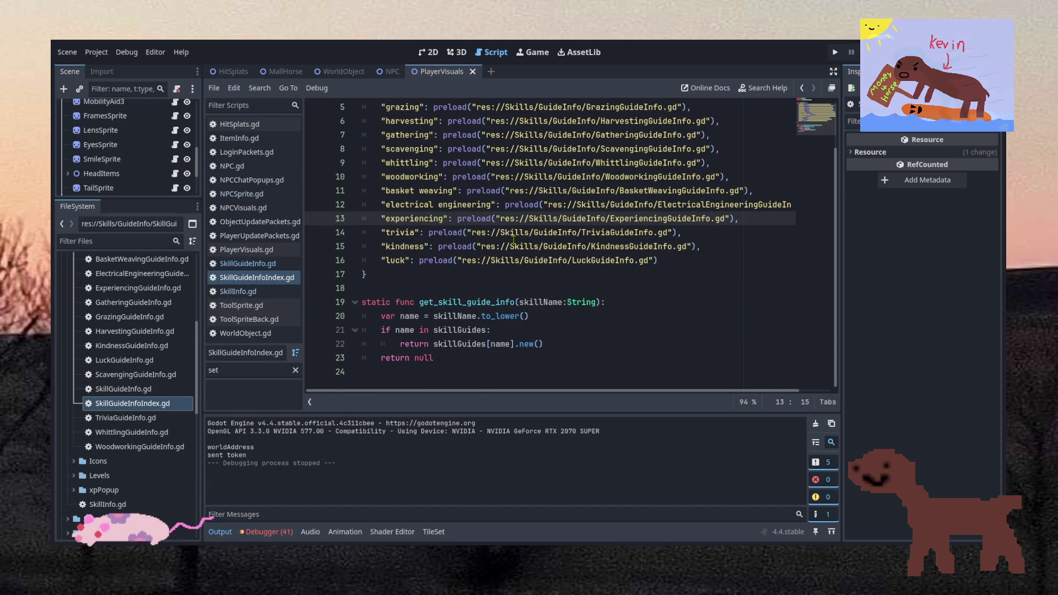
scroll(136, 331, "up", 3)
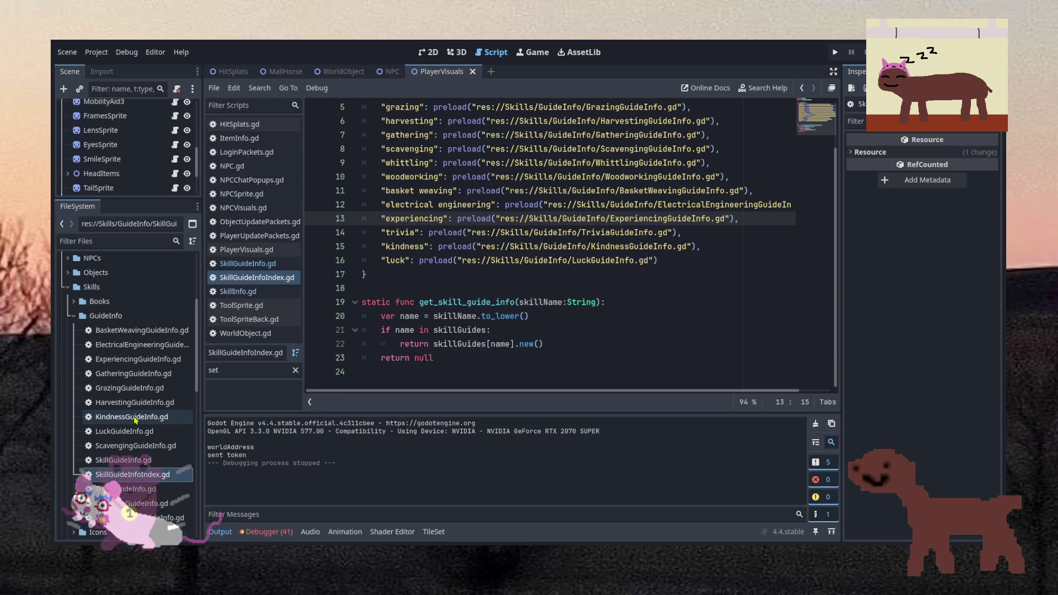
left_click(143, 407)
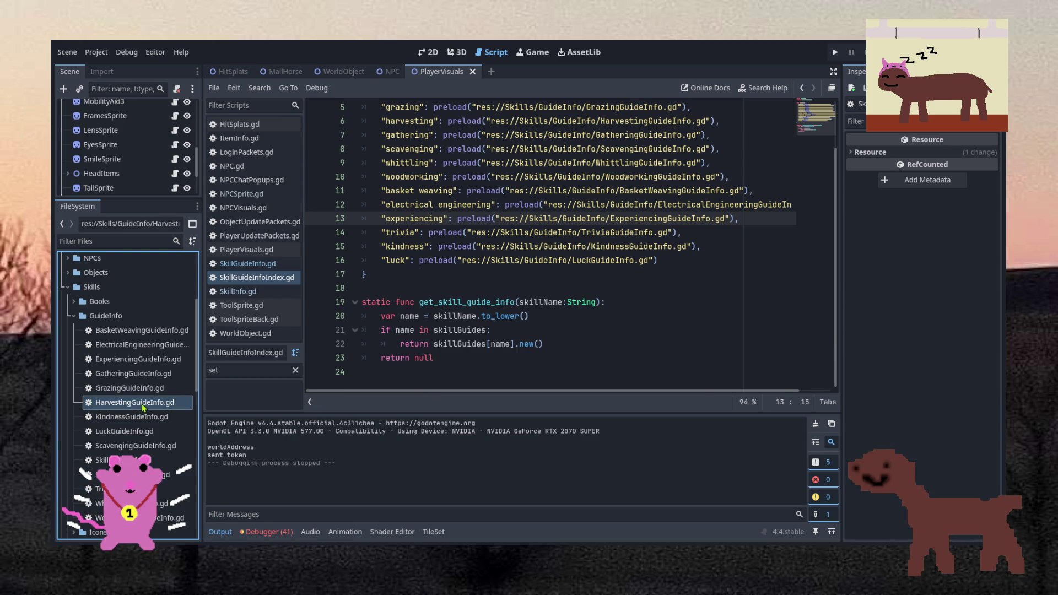
- Open PianoGuideInfo.gd and select the Gifting category name on line 5
left_click(138, 421)
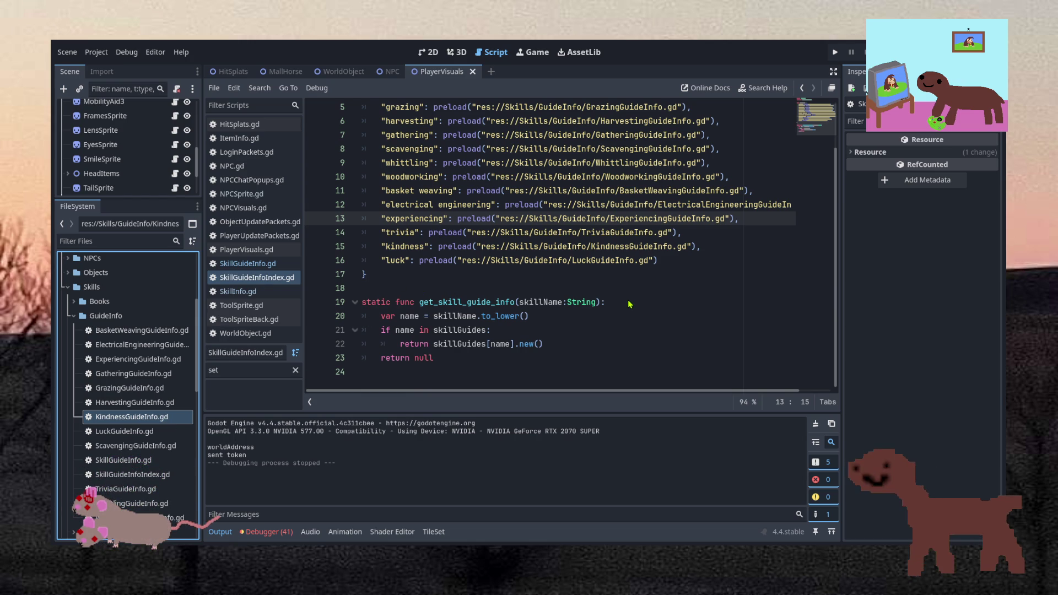
double_click(126, 445)
left_click(450, 262)
left_click(458, 242)
double_click(421, 163)
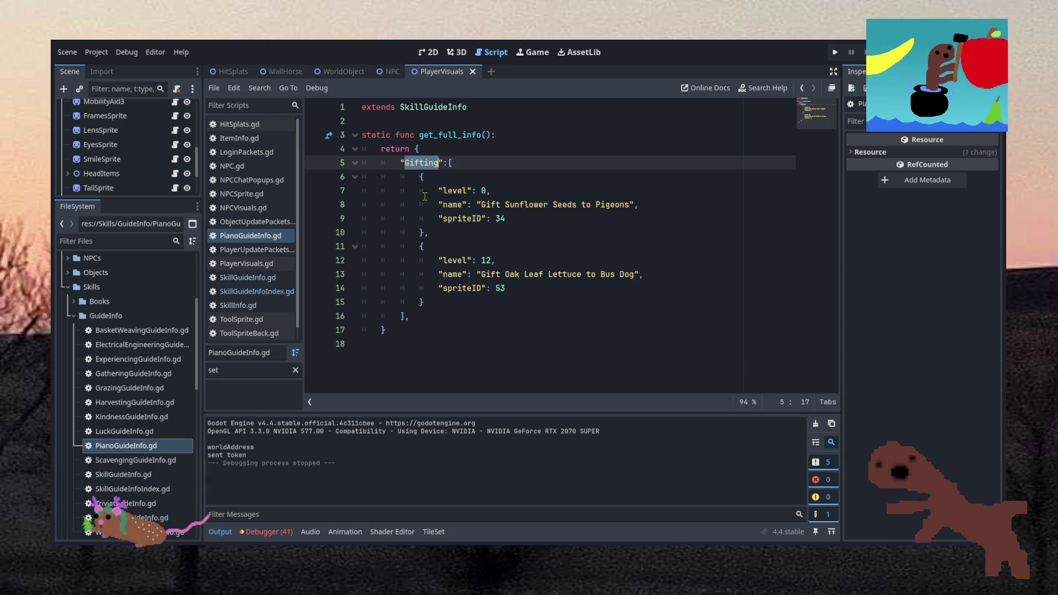
- Rename the category to Synth and change the second entry's level from 12 to 15
type("Pianos")
key("BackSpace")
key("BackSpace")
key("BackSpace")
type("Synth")
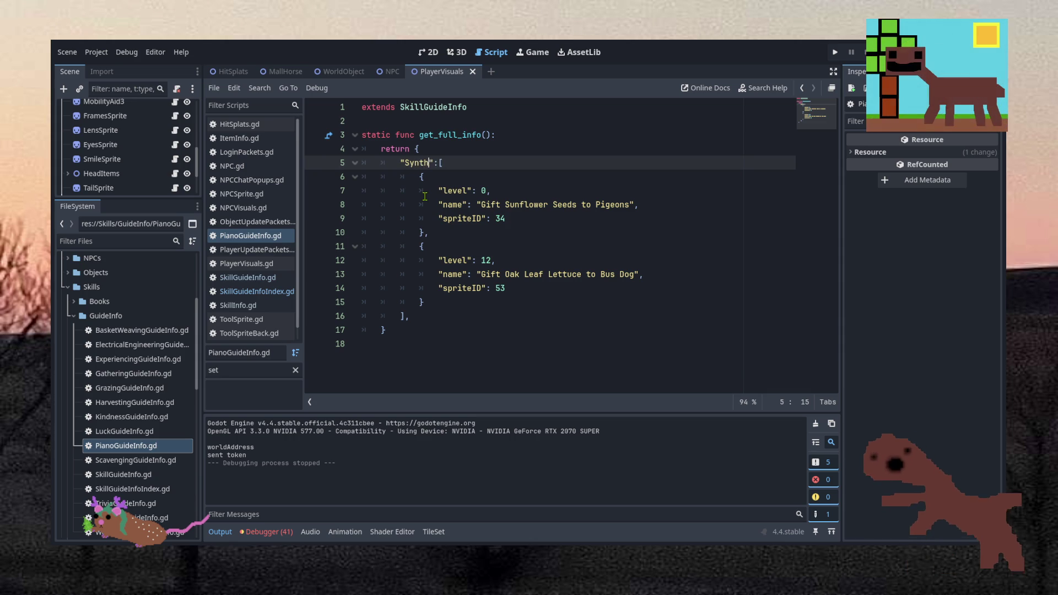
left_click(521, 232)
left_click(486, 262)
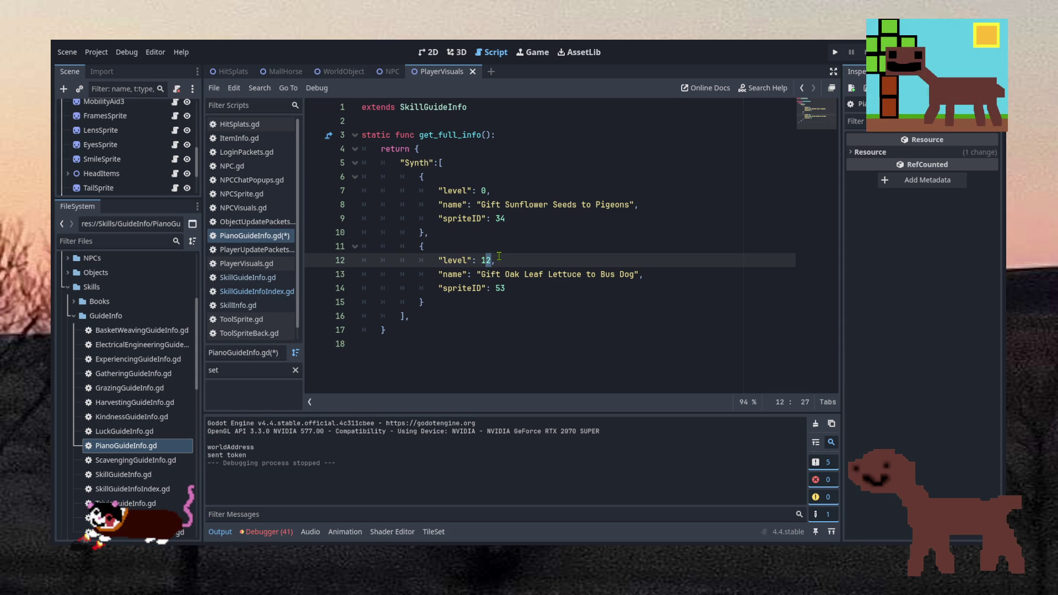
type("5")
- Rename the level 0 entry to 'Converse and play with Oak Synth'
left_click(491, 191)
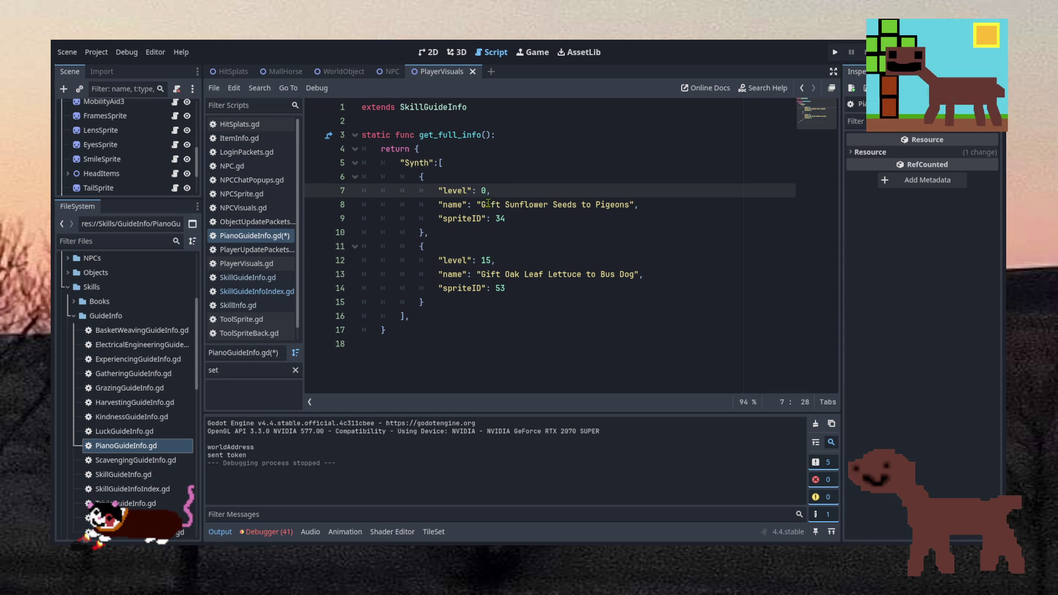
double_click(489, 203)
left_click_drag(489, 203, 600, 205)
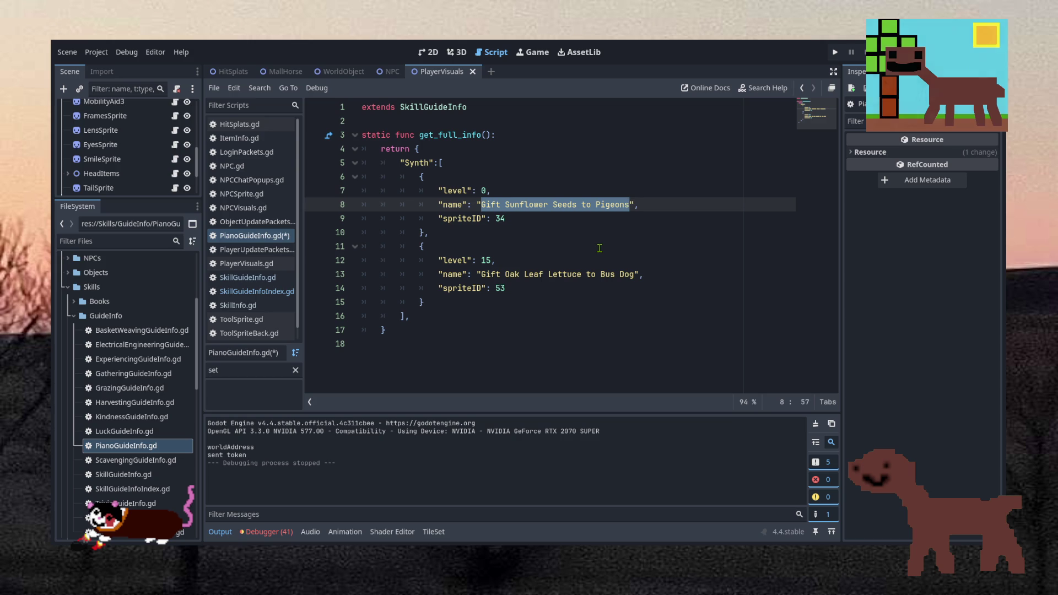
type("Conv")
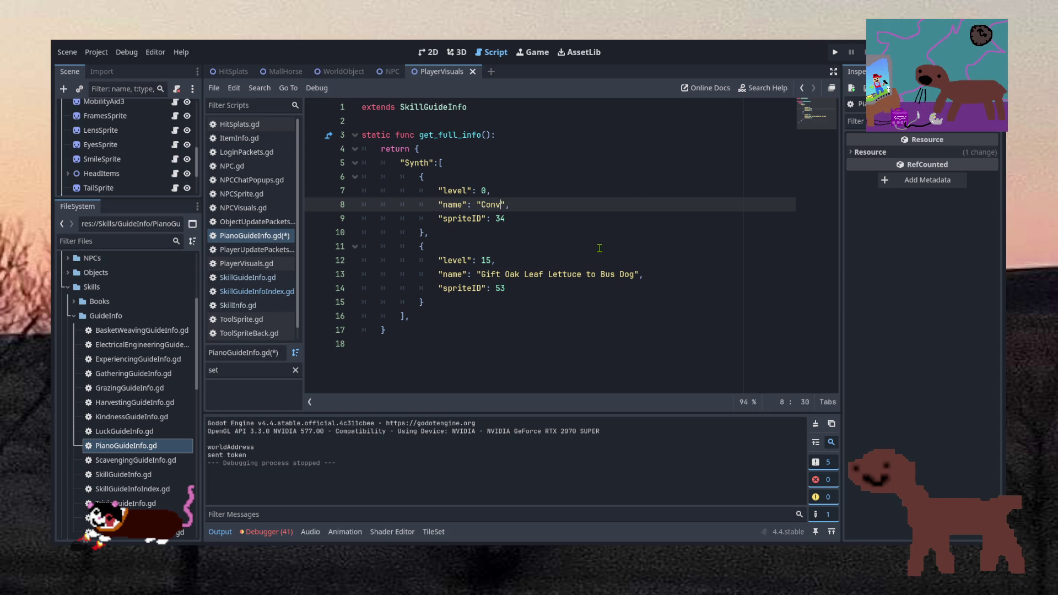
type("erse and play ")
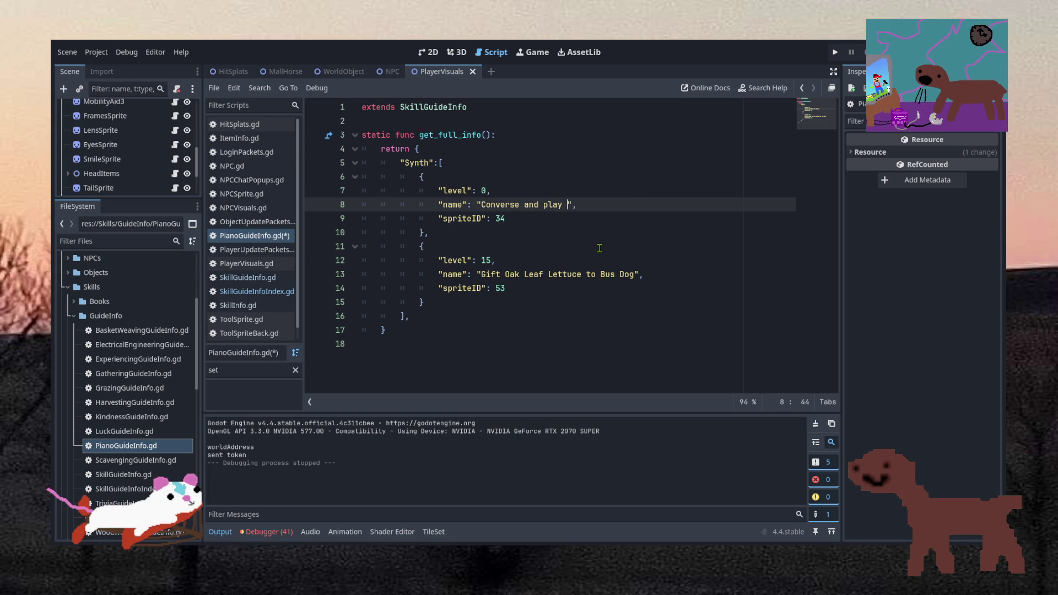
type("with ")
type("Oak Synth")
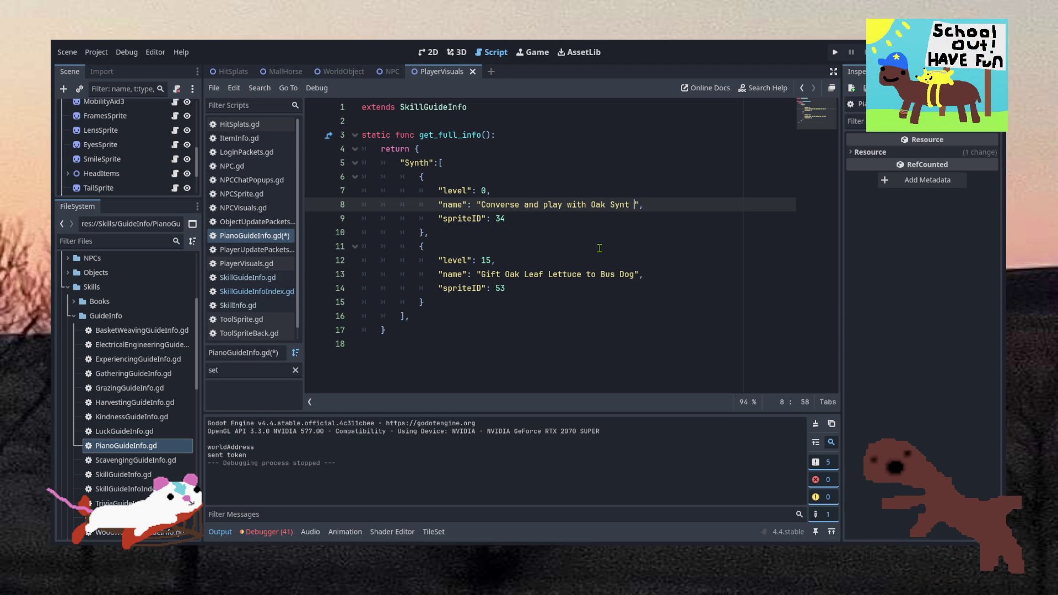
key("BackSpace")
- Name the second entry 'Converse and play with Rosewood Synth' and save PianoGuideInfo.gd
left_click_drag(635, 204, 481, 205)
key("ctrl+c")
left_click_drag(481, 274, 634, 273)
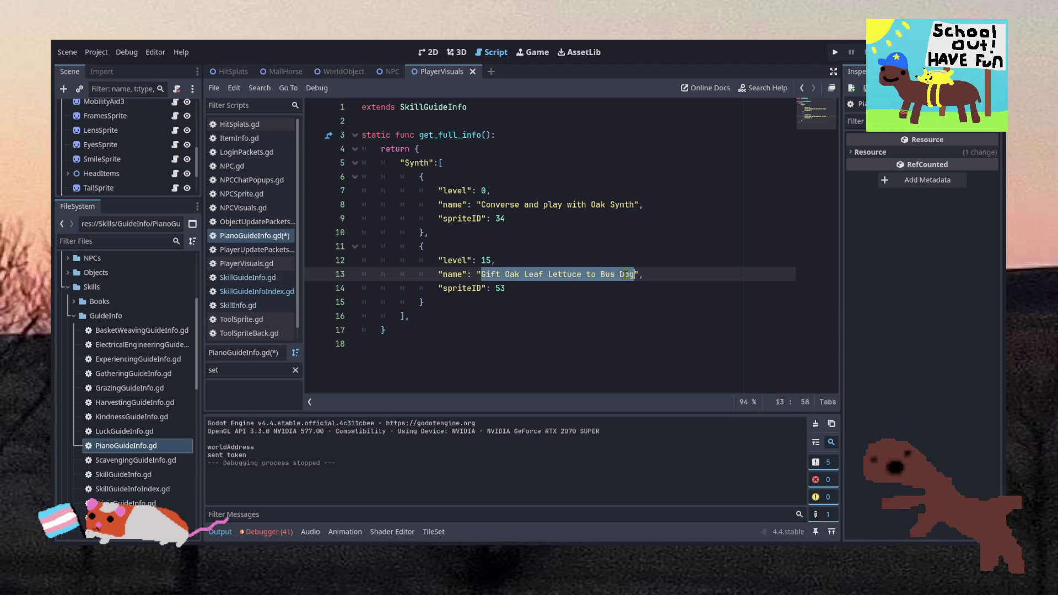
key("ctrl+v")
double_click(599, 273)
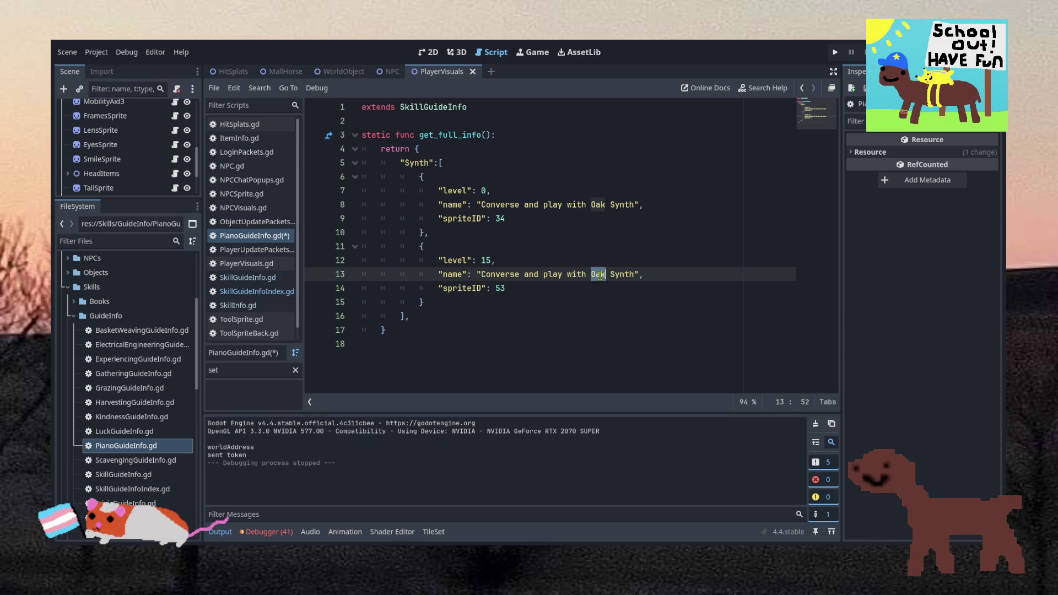
type("Rosewood")
key("ctrl+s")
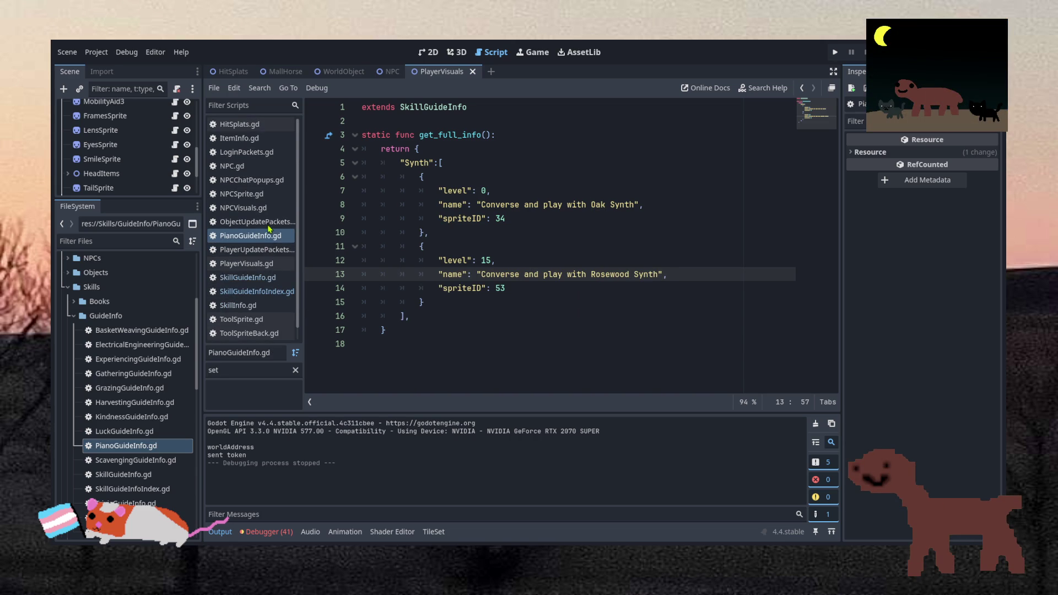
scroll(68, 414, "up", 5)
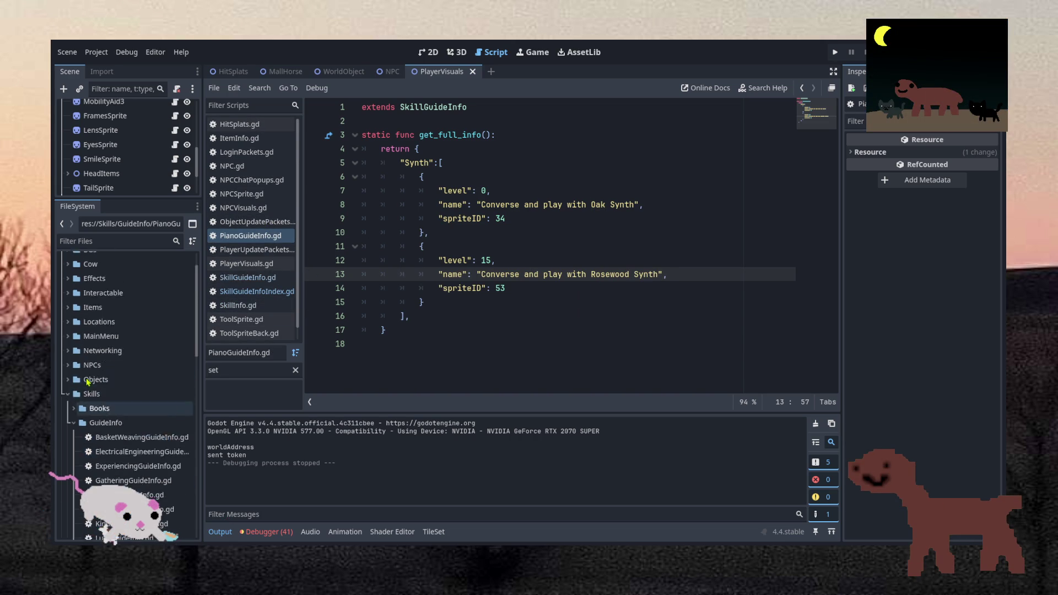
- Expand Items, open ItemInfo.gd and search it for 'synth'
left_click(68, 347)
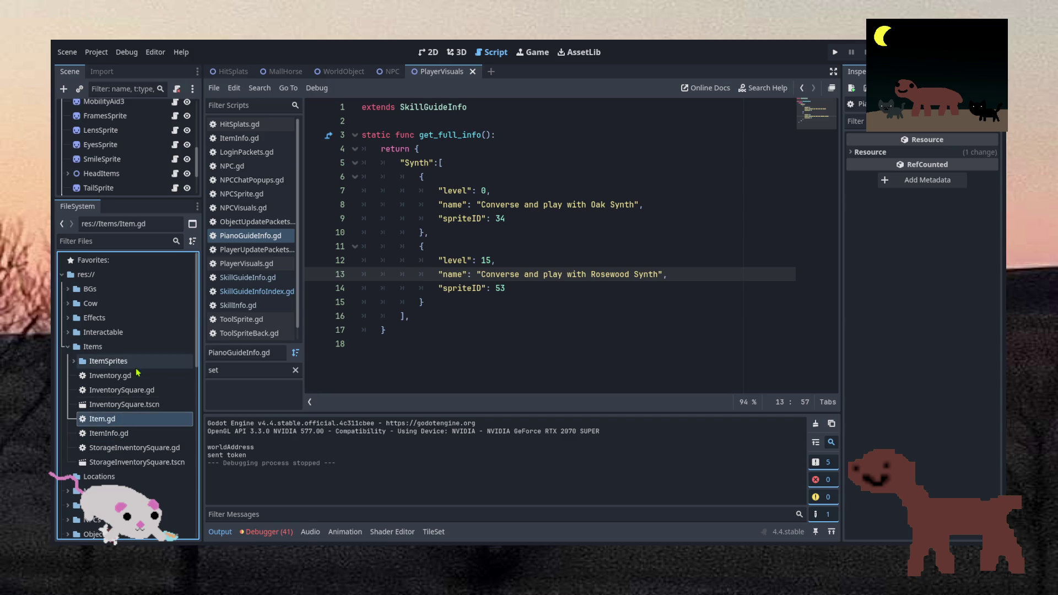
double_click(136, 435)
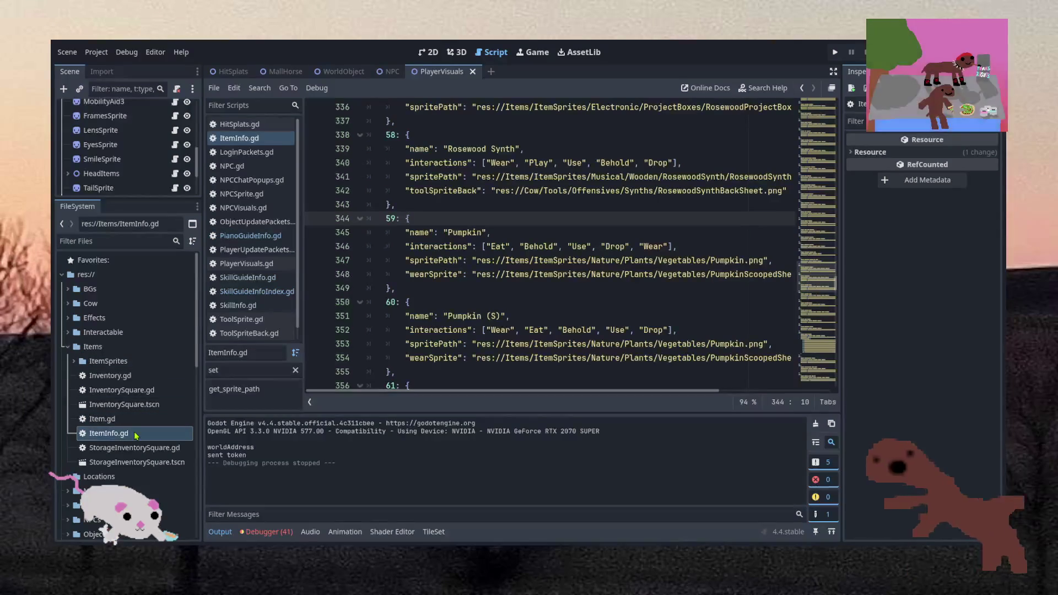
left_click(519, 292)
left_click(484, 301)
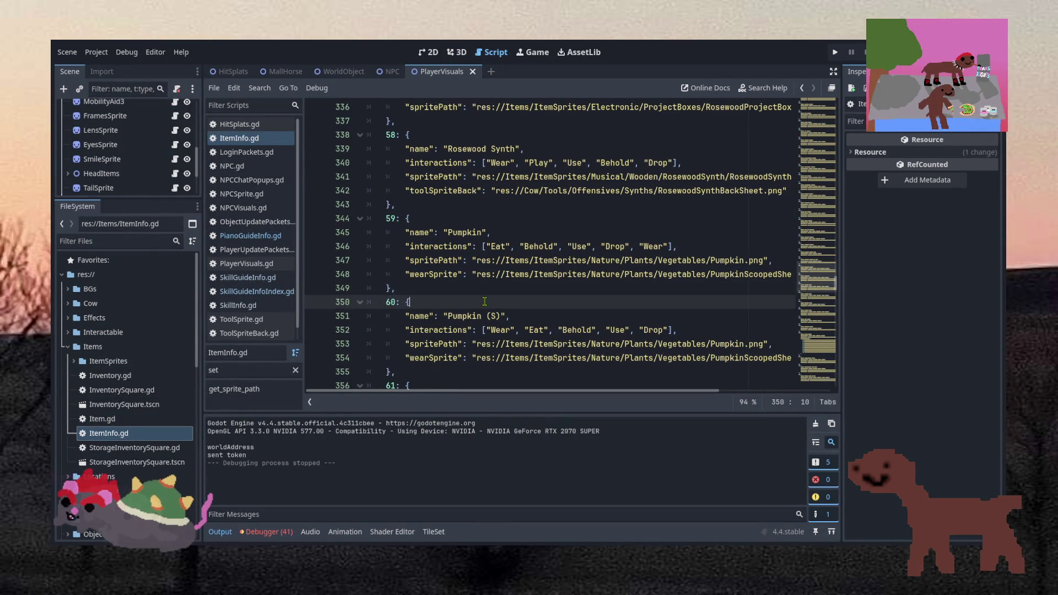
key("ctrl+f")
type("synth")
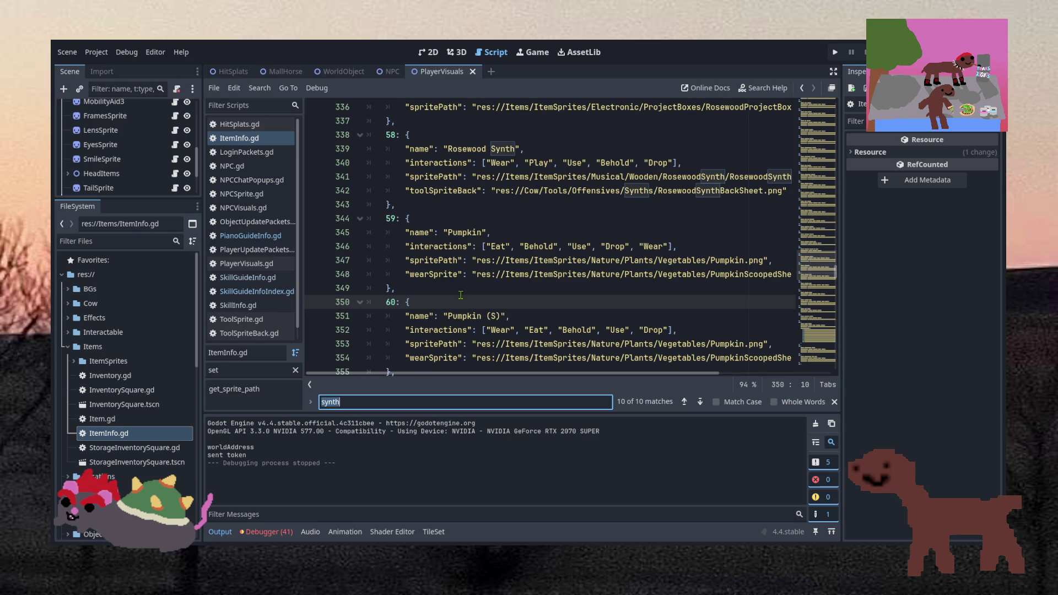
- Locate the Rosewood Synth item 58 in ItemInfo.gd and return to PianoGuideInfo.gd
left_click(249, 235)
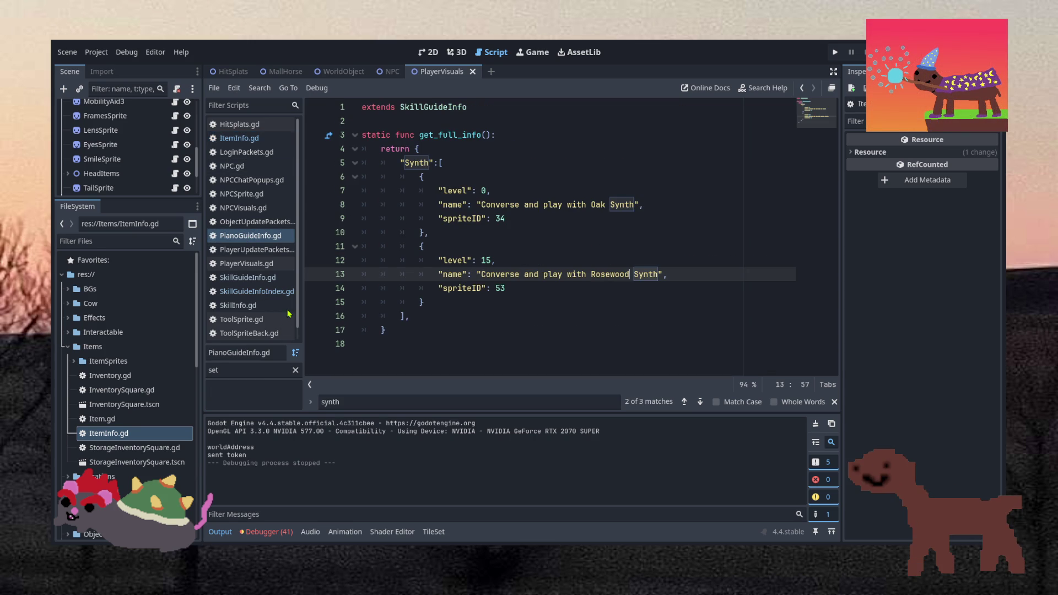
double_click(120, 439)
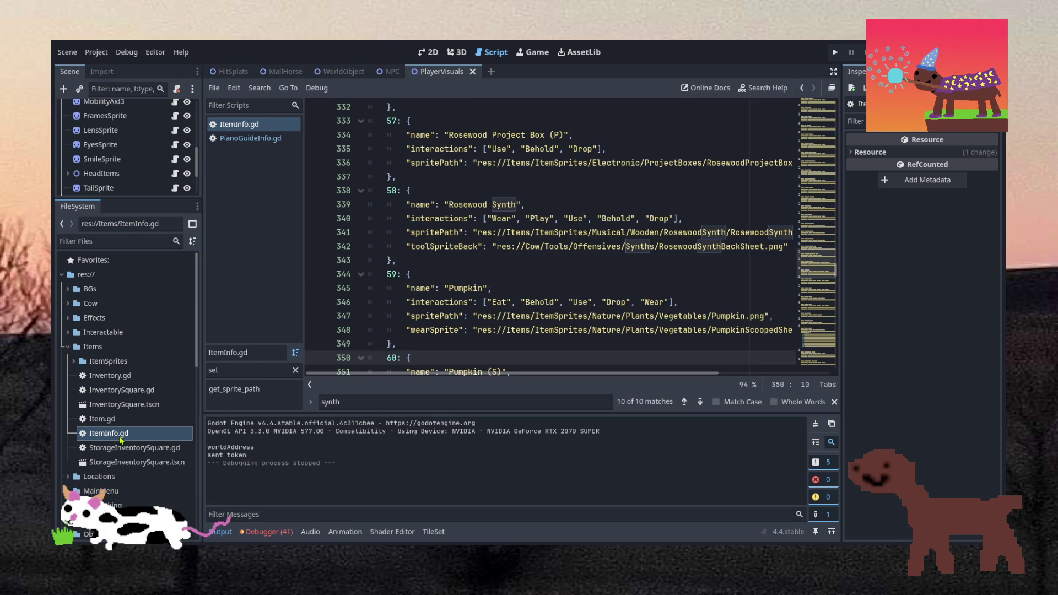
left_click(511, 278)
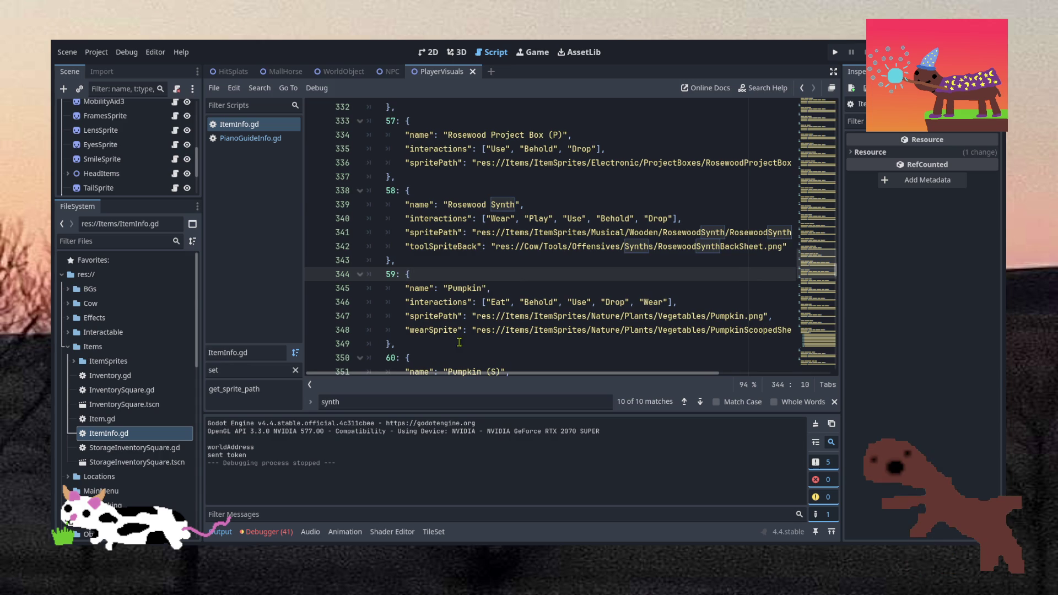
scroll(623, 365, "right", 5)
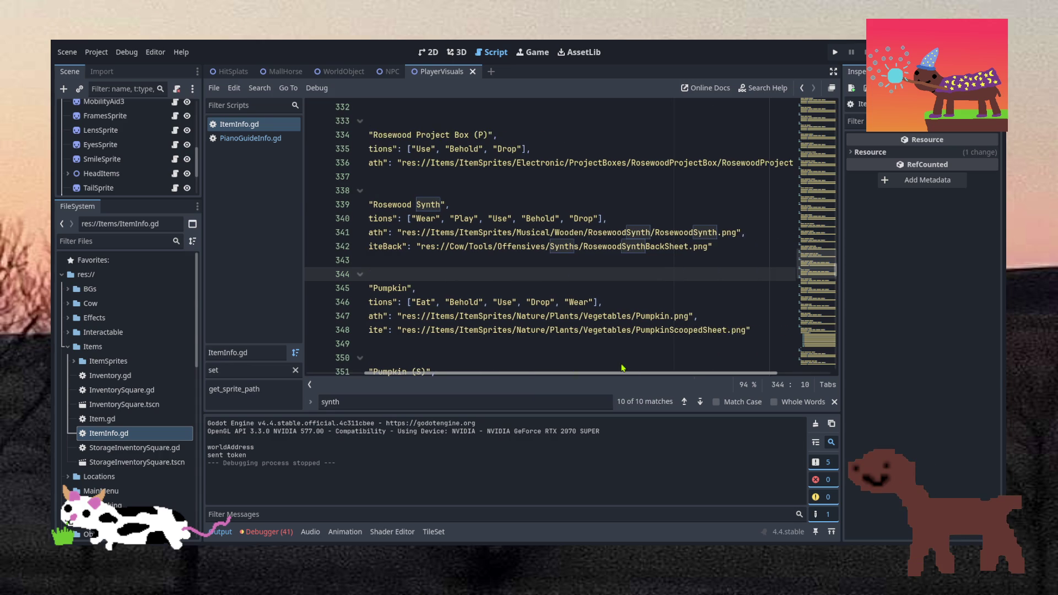
scroll(725, 366, "left", 5)
left_click(510, 357)
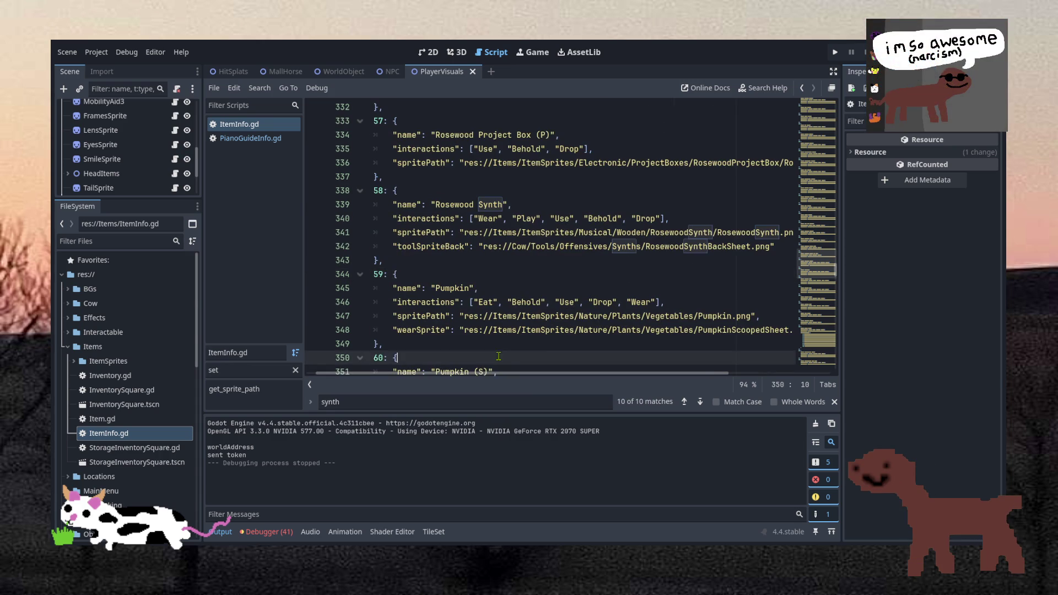
mouse_move(534, 376)
left_mouse_down()
mouse_move(574, 370)
mouse_move(508, 373)
left_mouse_up()
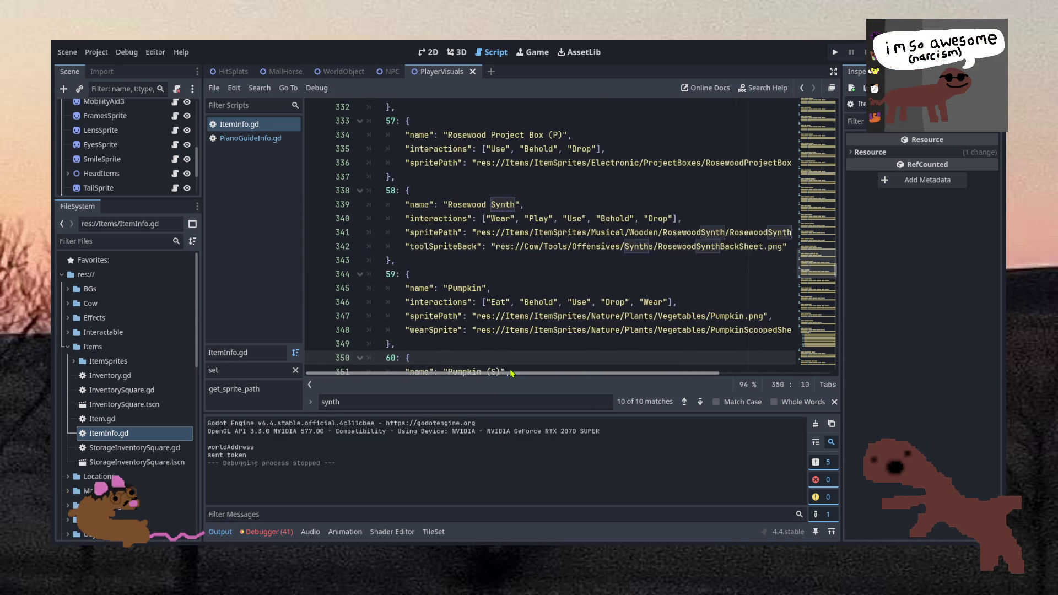
left_click(500, 259)
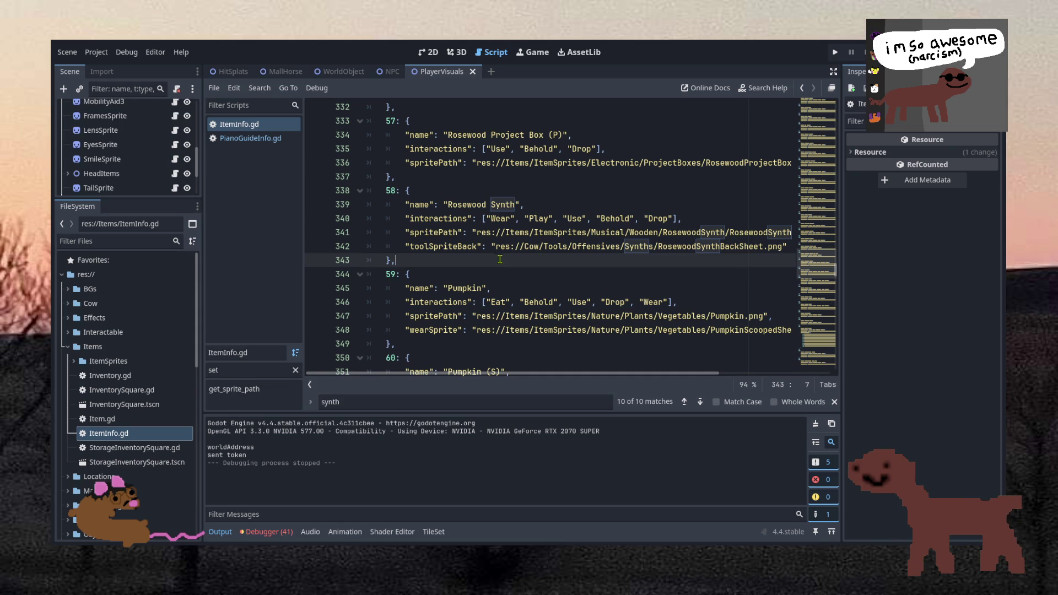
mouse_move(475, 373)
left_mouse_down()
mouse_move(496, 376)
mouse_move(474, 375)
left_mouse_up()
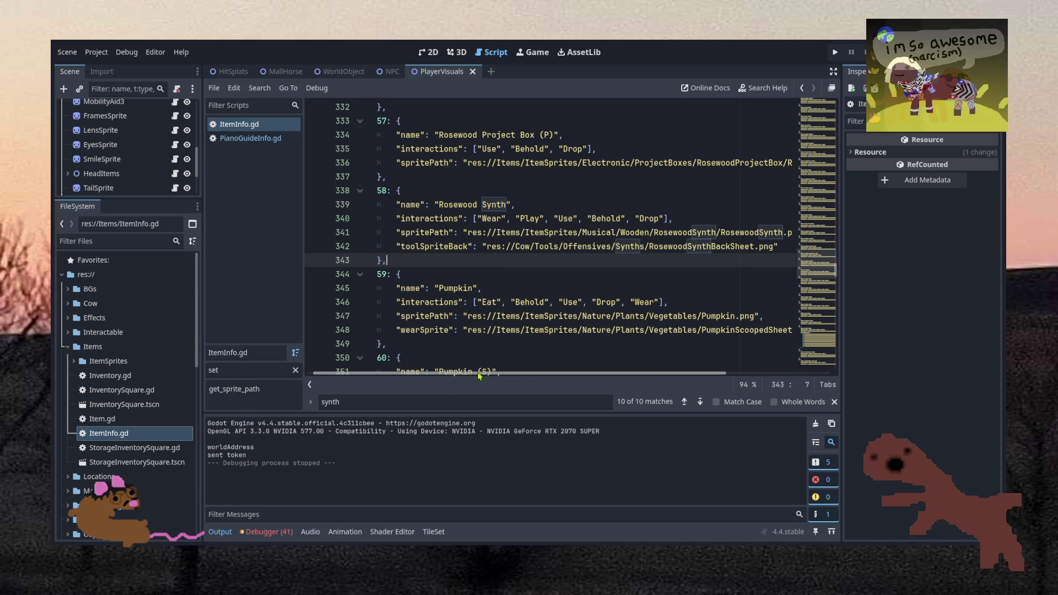
left_click(251, 138)
left_click(532, 287)
- Change the Rosewood entry's sprite ID from 53 to 58
double_click(505, 289)
type("58")
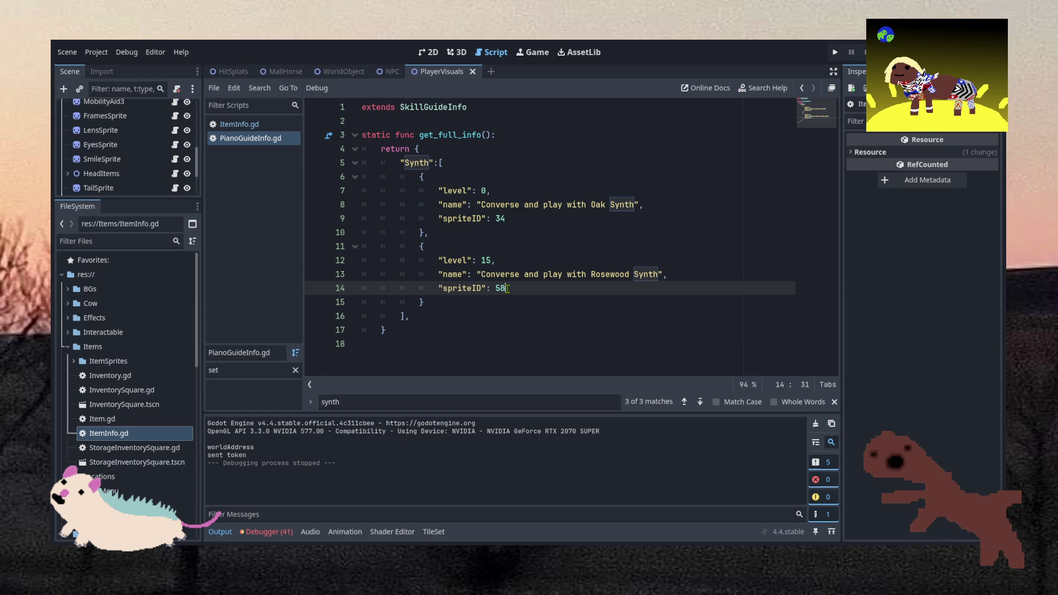
key("Escape")
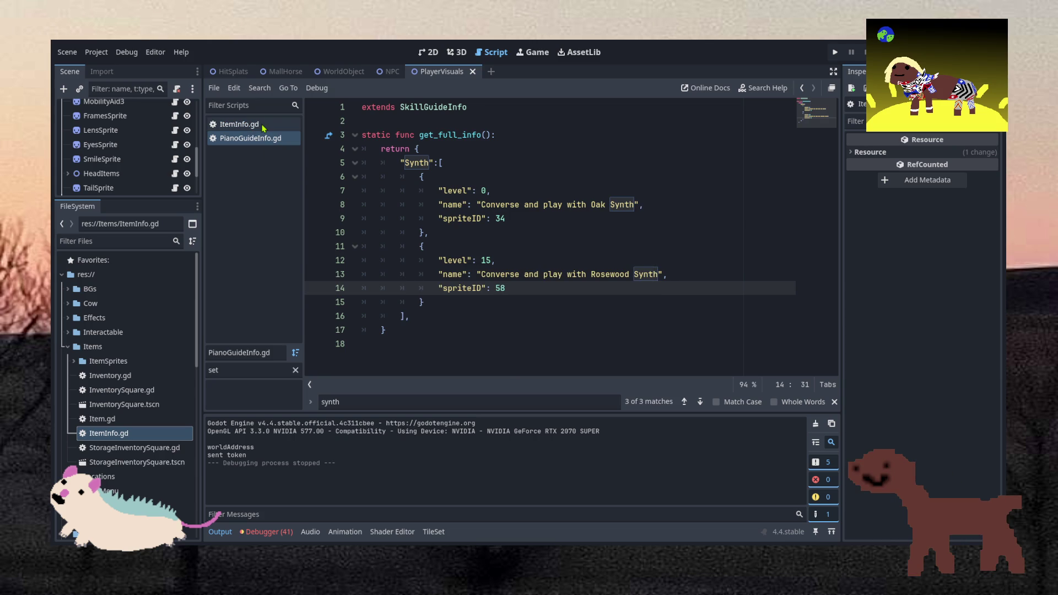
- Search ItemInfo.gd for 'synth' to find the synth item IDs
left_click(262, 125)
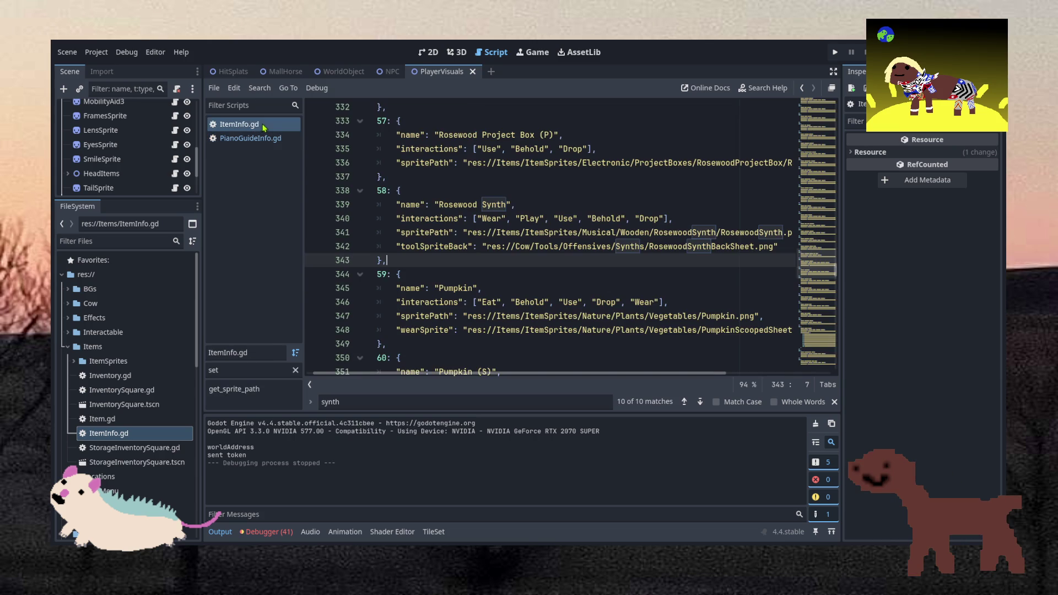
key("ctrl+f")
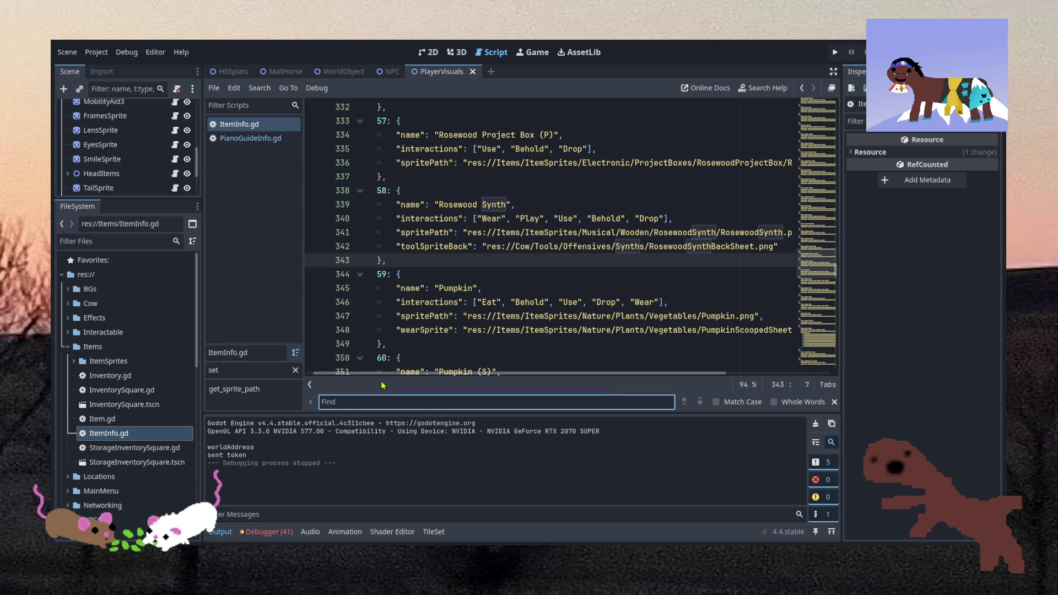
type("synth")
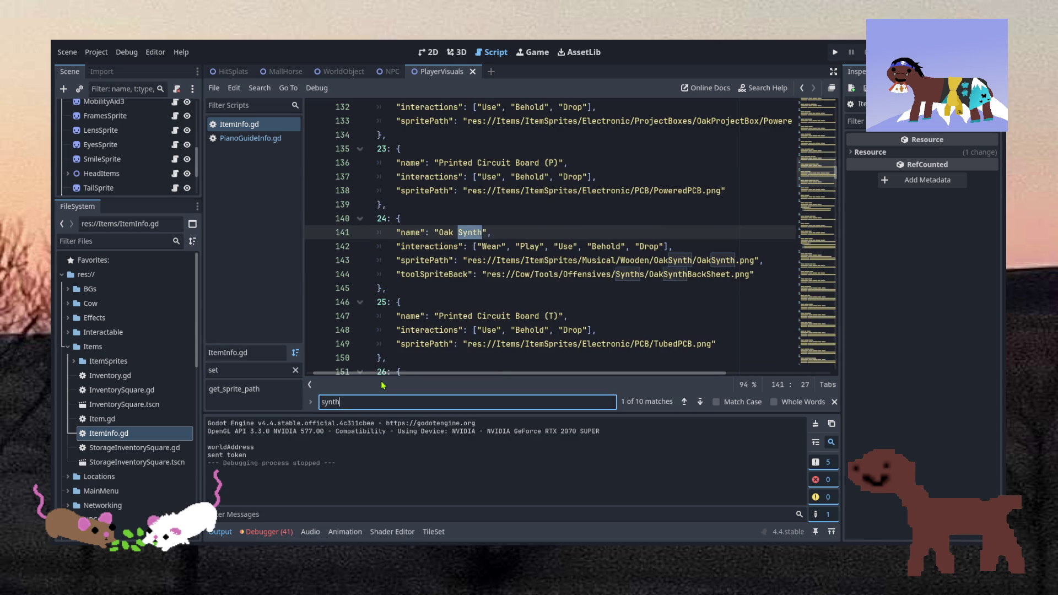
- In PianoGuideInfo.gd, set the Oak Synth entry's sprite ID to 24 and save
left_click(256, 138)
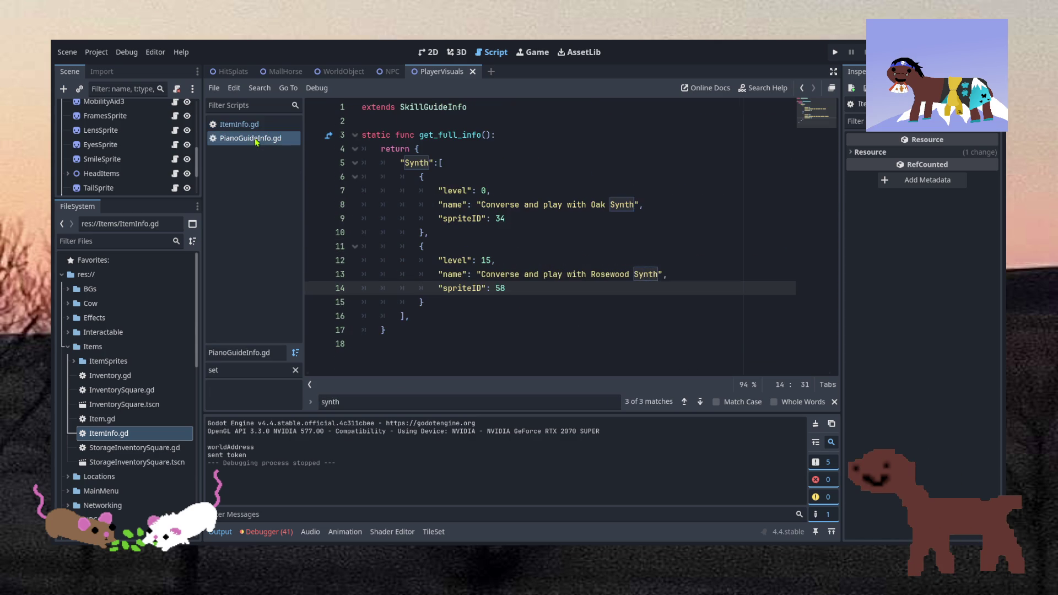
double_click(499, 220)
type("24")
key("ctrl+s")
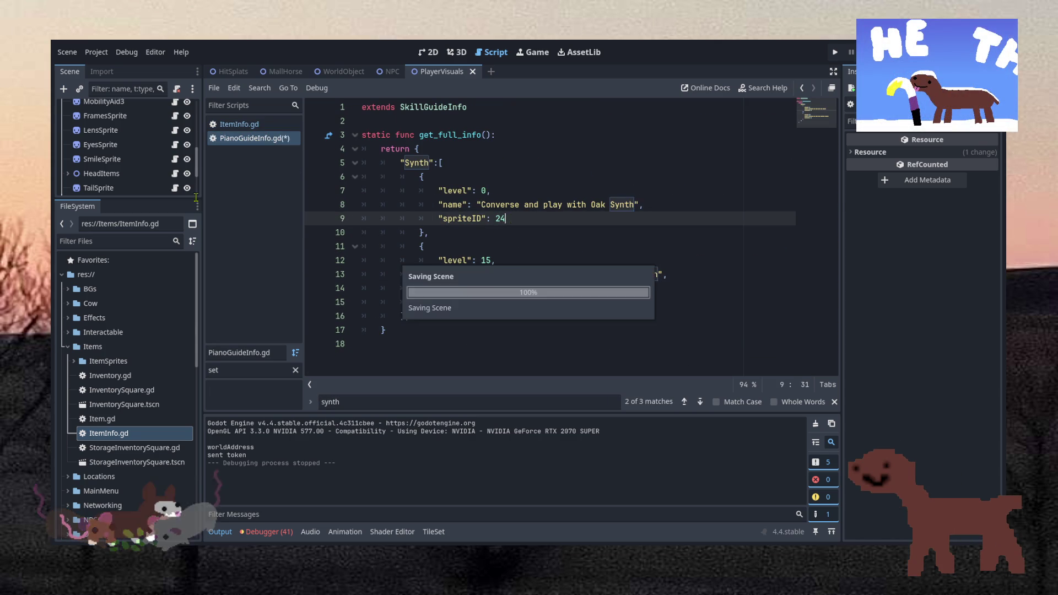
scroll(128, 395, "down", 5)
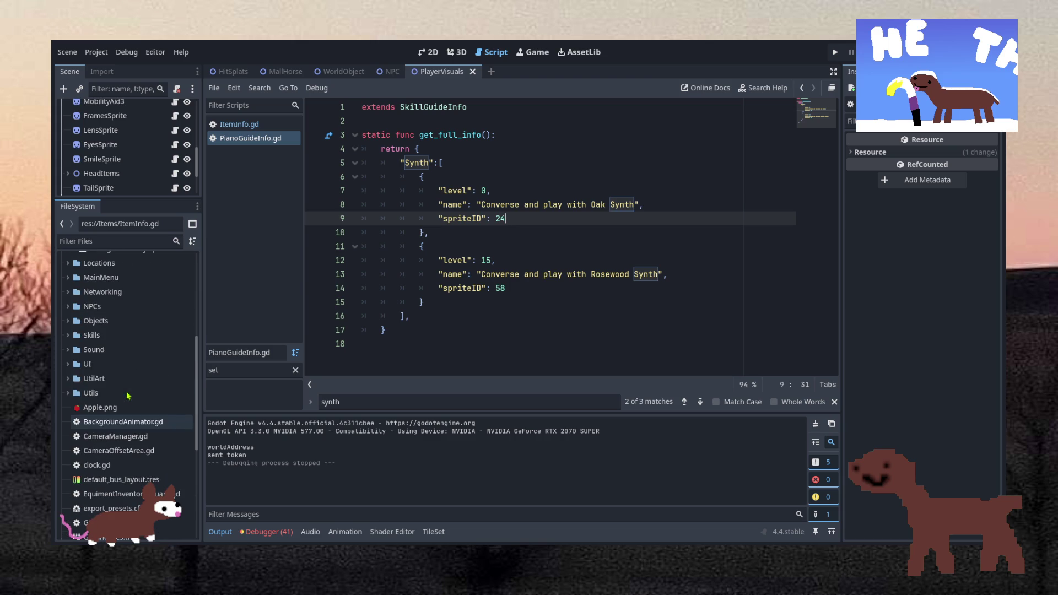
- Expand UI > Skills in the FileSystem dock and open SkillGuideInfoIndex.gd at the luck entry
left_click(68, 366)
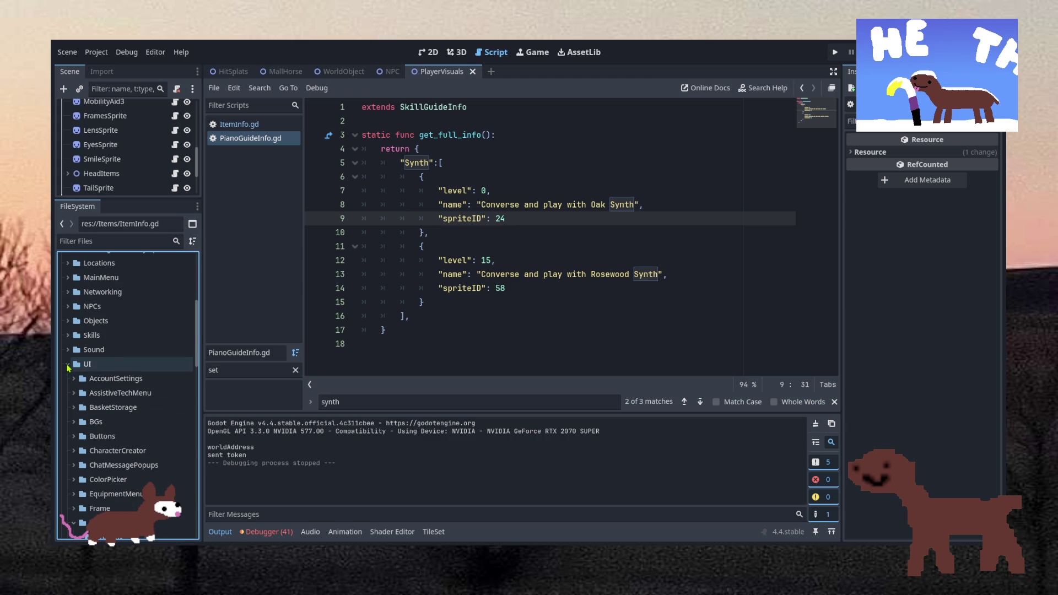
left_click(67, 336)
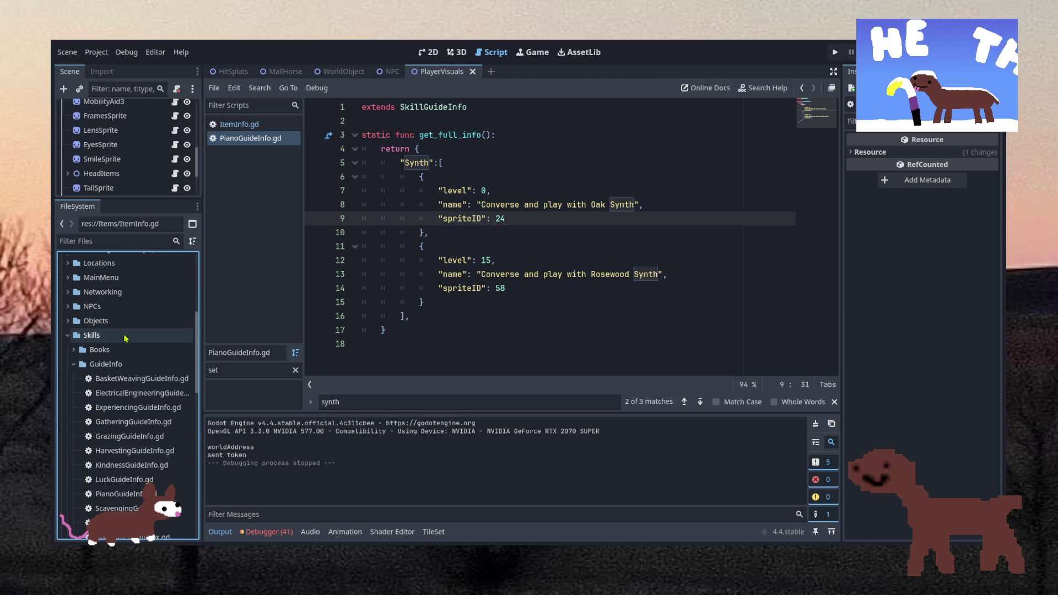
scroll(127, 386, "down", 3)
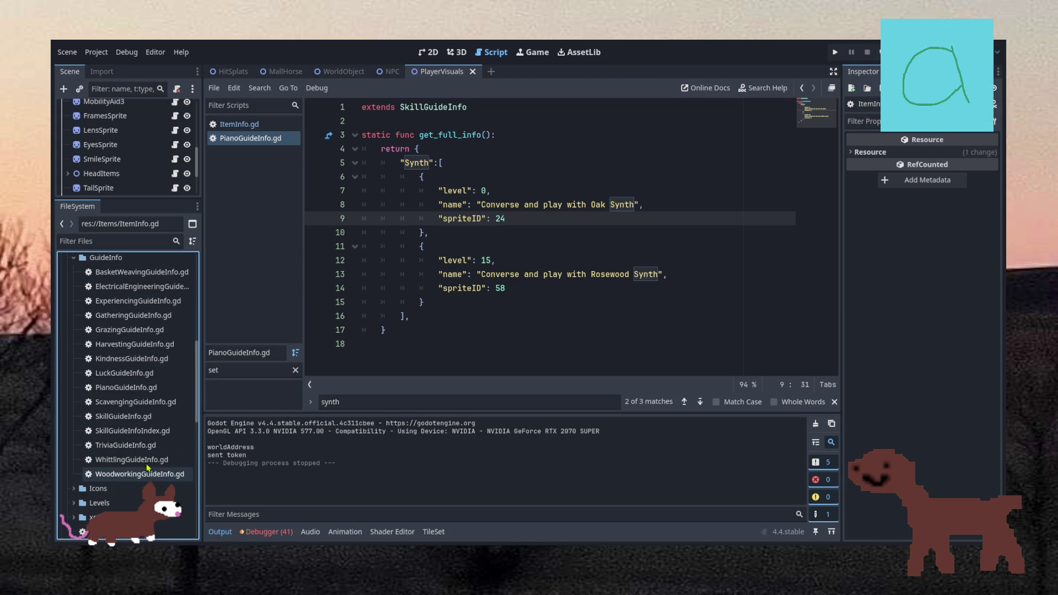
double_click(144, 432)
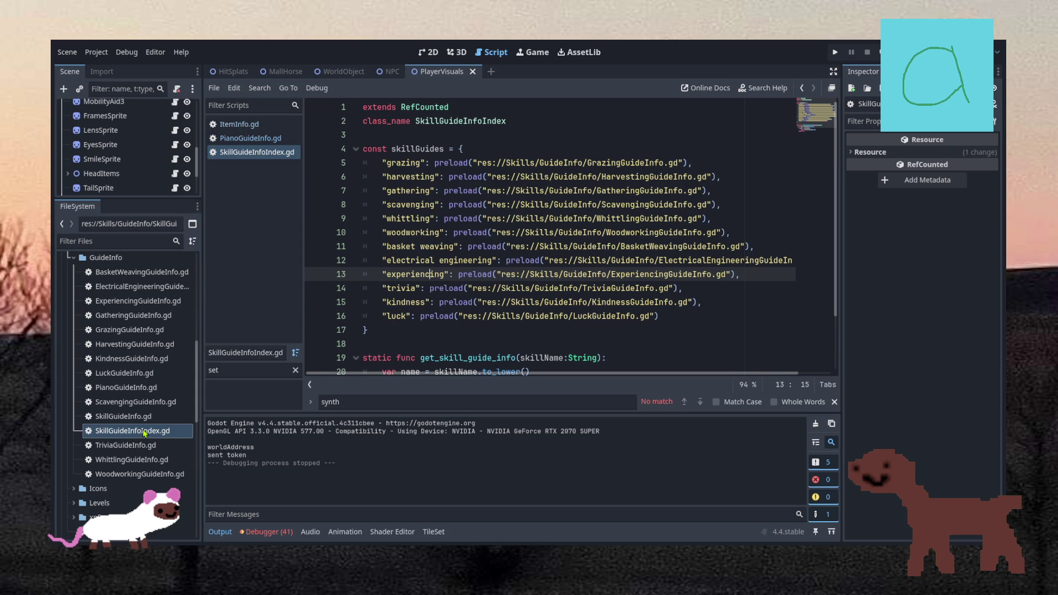
left_click(638, 315)
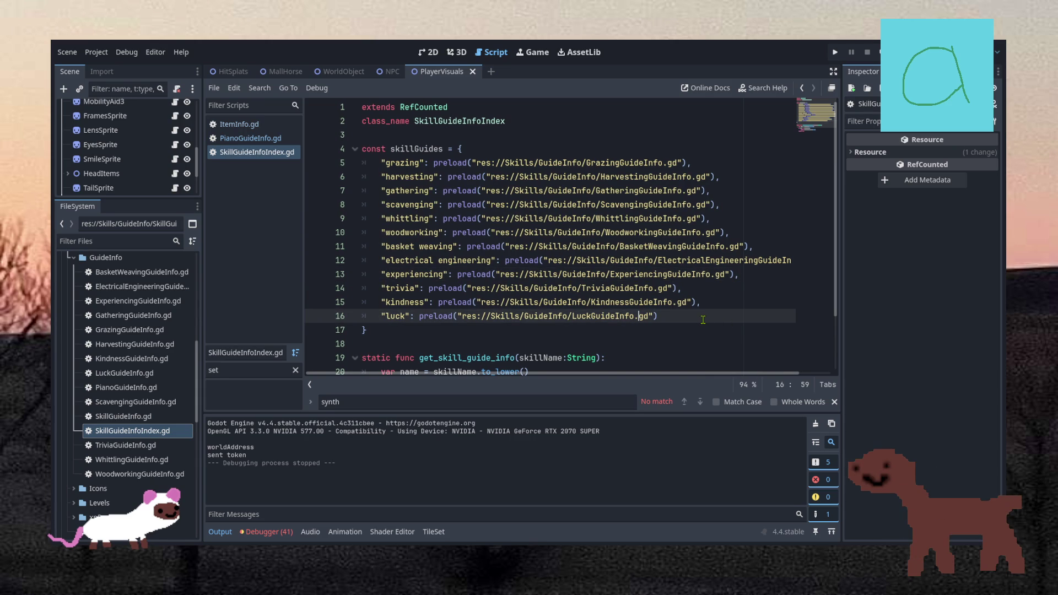
- Copy the luck entry line and check the skill names in the skill info script
left_click_drag(692, 317, 696, 306)
key("ctrl+c")
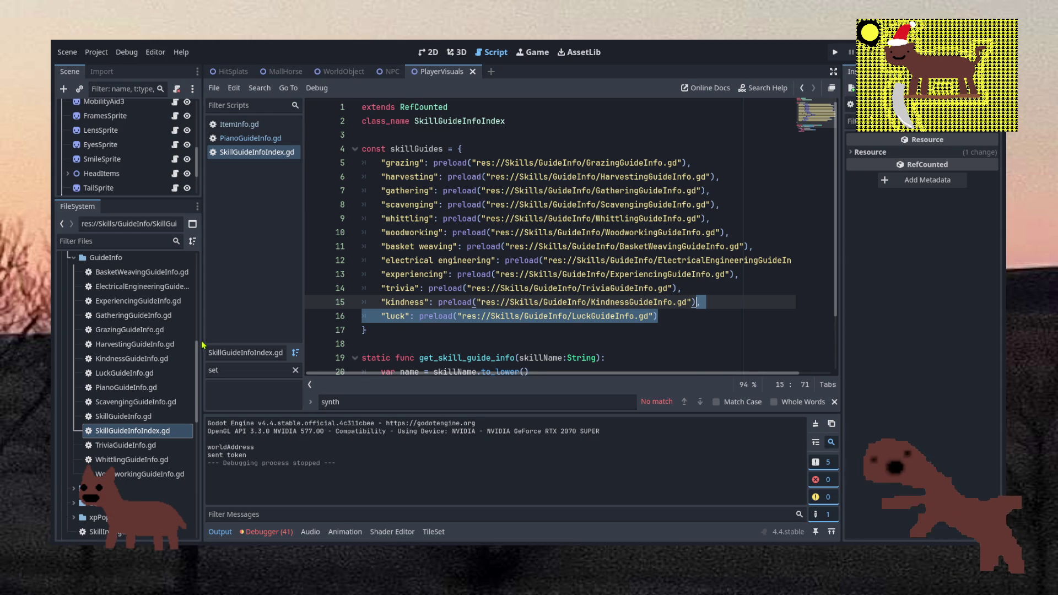
scroll(126, 411, "down", 5)
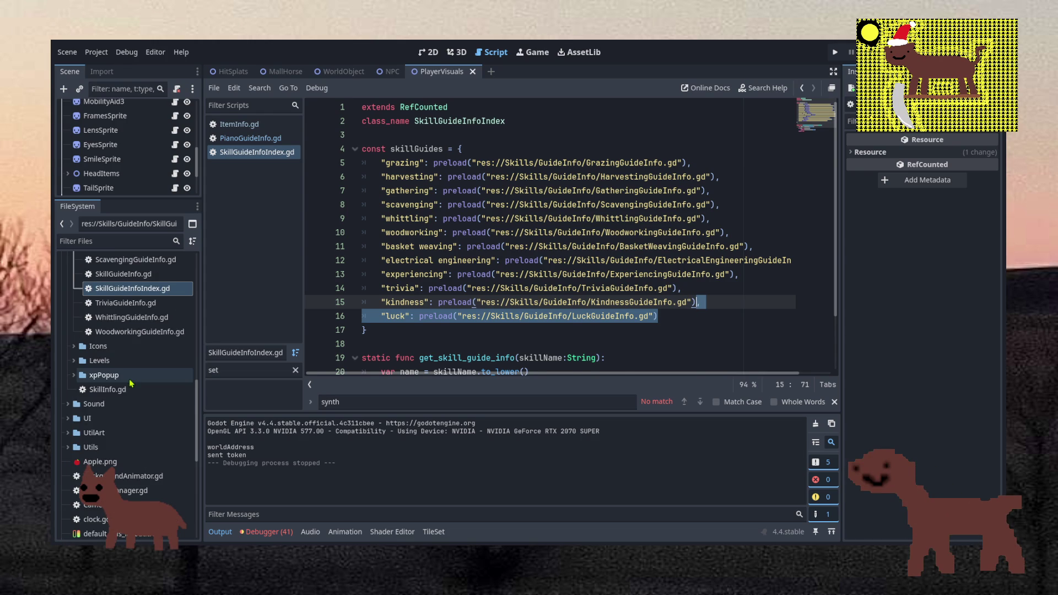
double_click(130, 389)
scroll(595, 261, "down", 3)
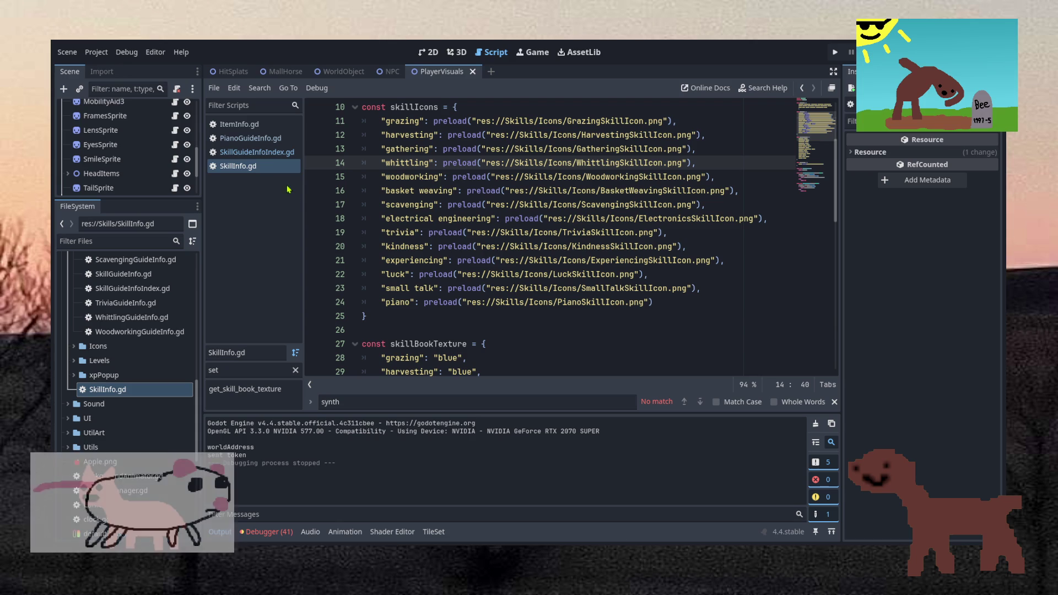
left_click(266, 159)
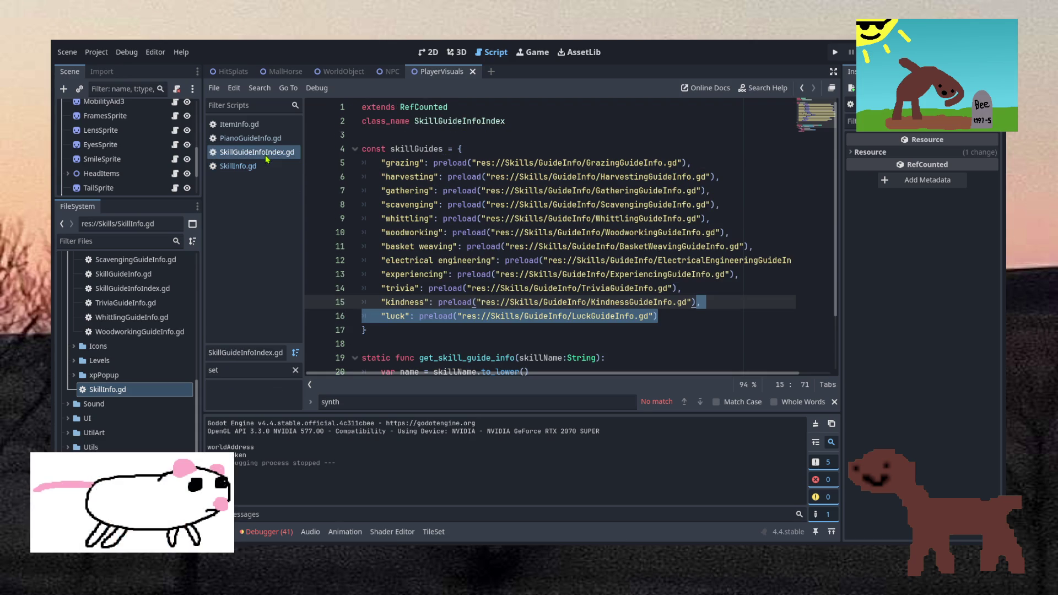
- Paste a duplicate of the luck entry below it and rename its key to "piano"
left_click(676, 321)
key("ctrl+v")
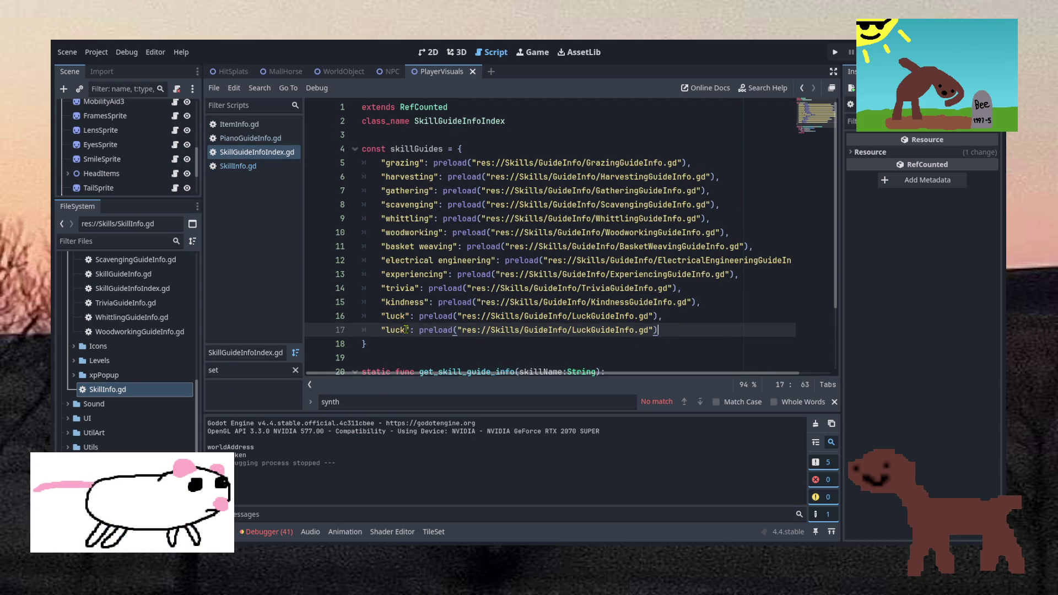
double_click(406, 330)
type("small talk")
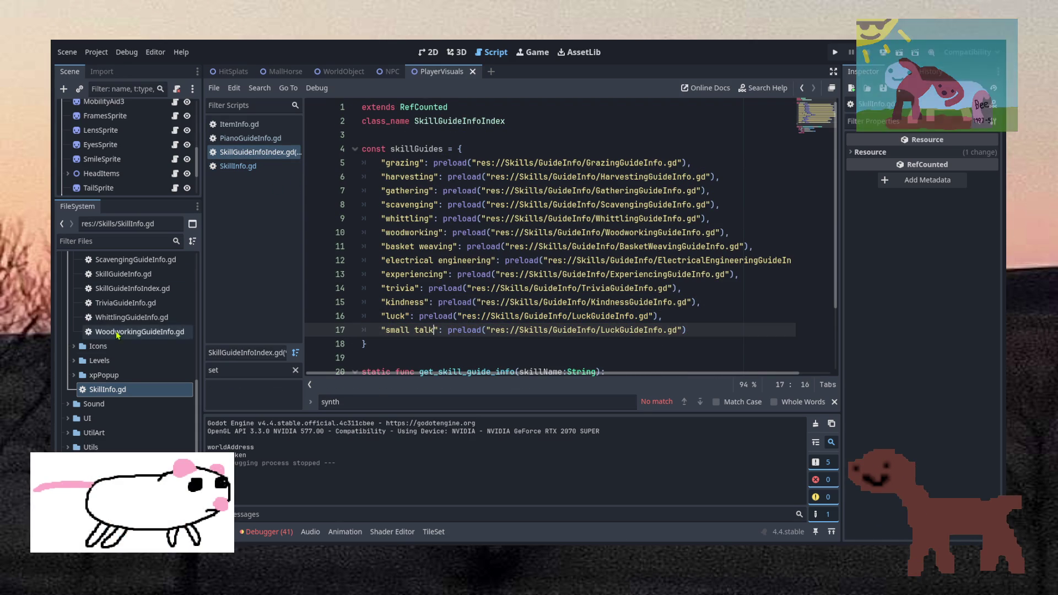
scroll(143, 367, "up", 5)
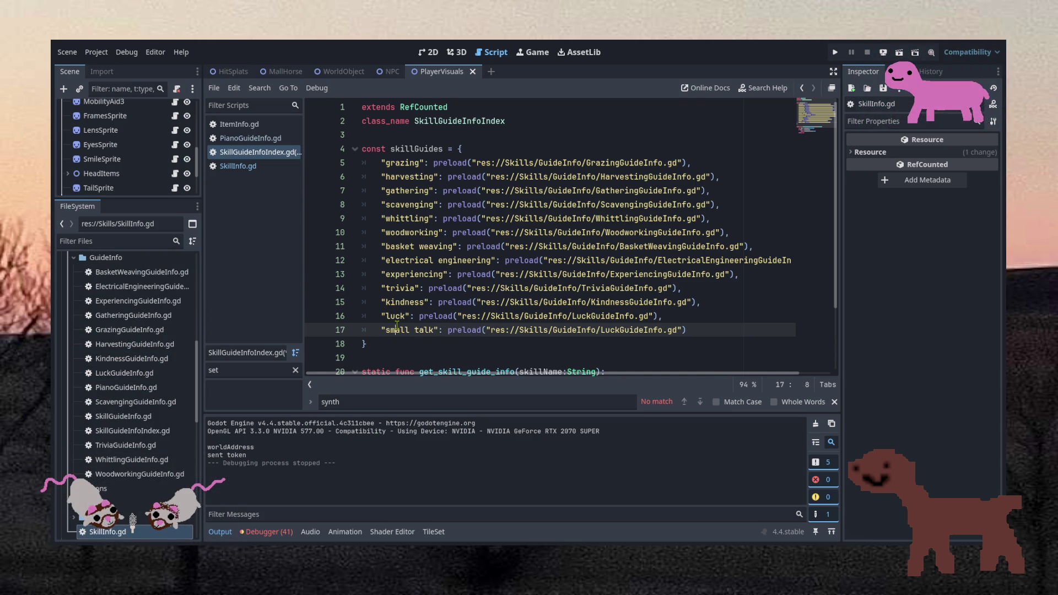
type("paino")
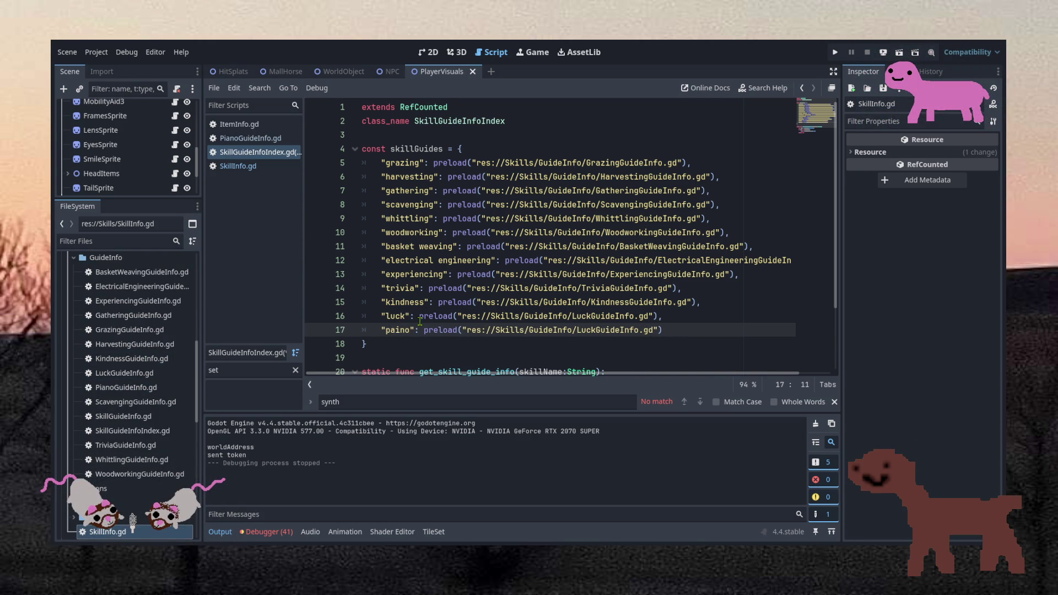
key("BackSpace")
key("BackSpace")
key("BackSpace")
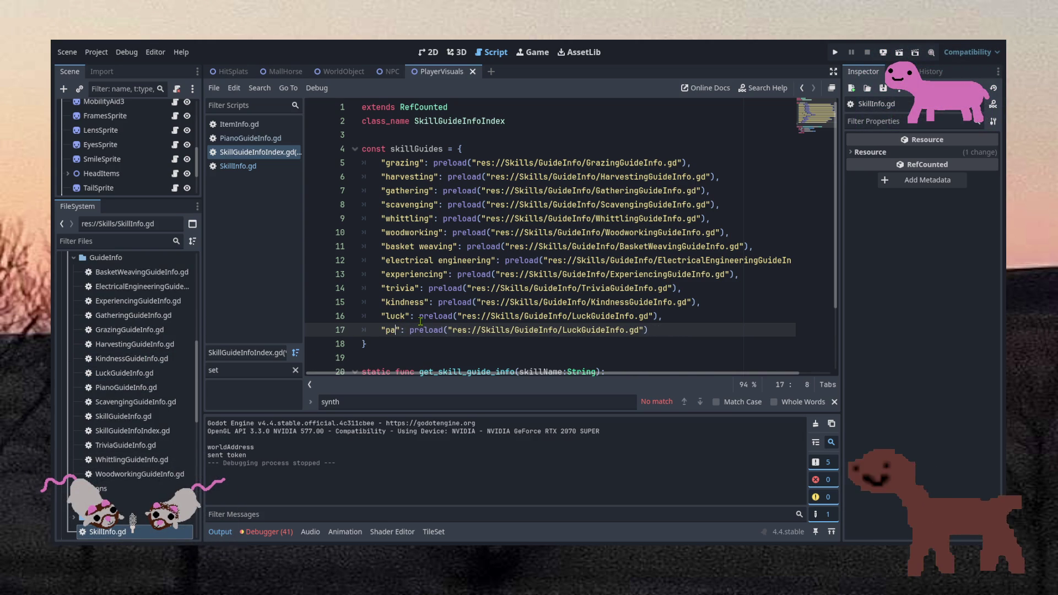
type("iano")
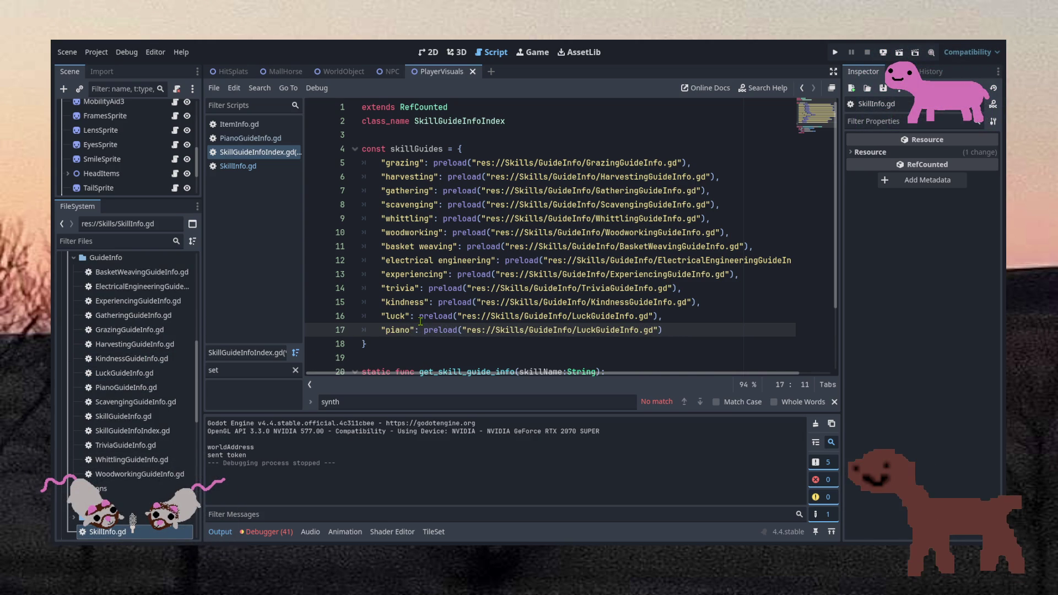
- Point the piano entry's path to PianoGuideInfo.gd, save, and run the project
left_click(154, 388)
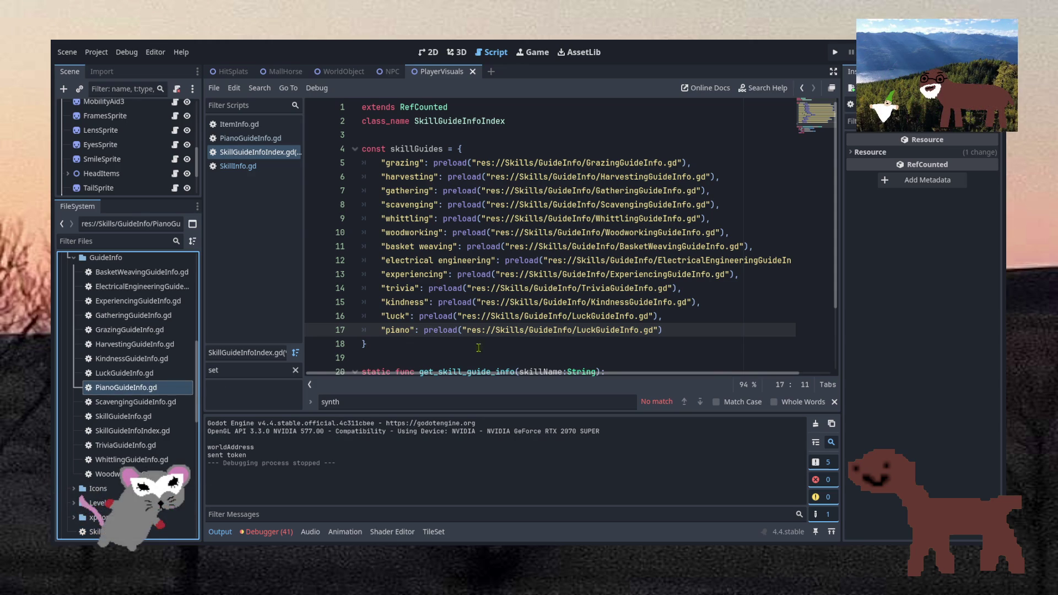
mouse_move(469, 329)
left_mouse_down()
mouse_move(655, 331)
mouse_move(647, 318)
mouse_move(660, 330)
left_mouse_up()
type("res://Skills/GuideInfo/PianoGuideInfo.gd")
key("ctrl+s")
left_click(835, 54)
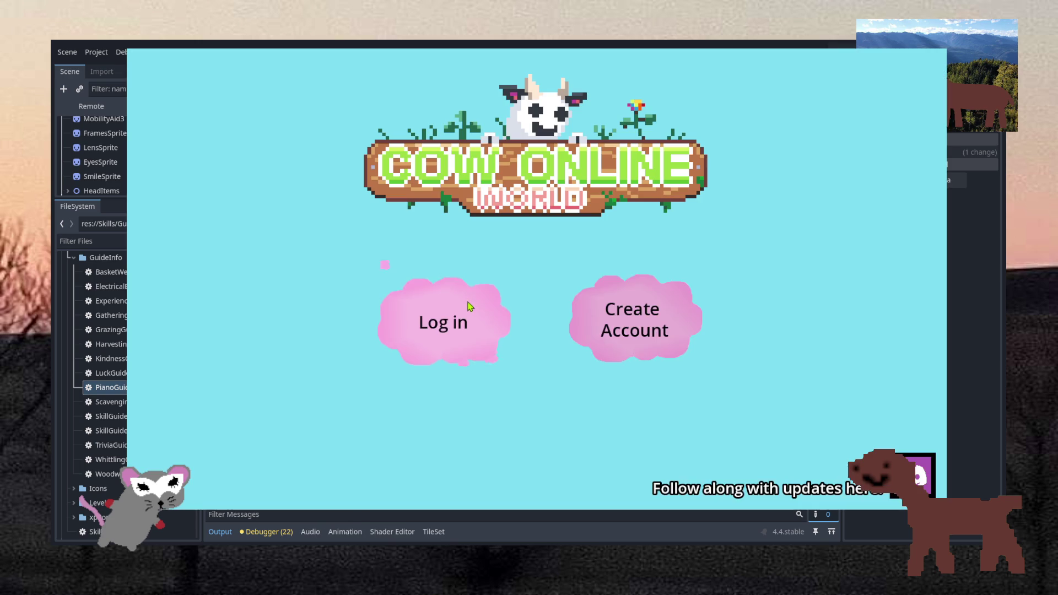
- Log into the game with the account name and password, then close the Piano guide panel
left_click(425, 319)
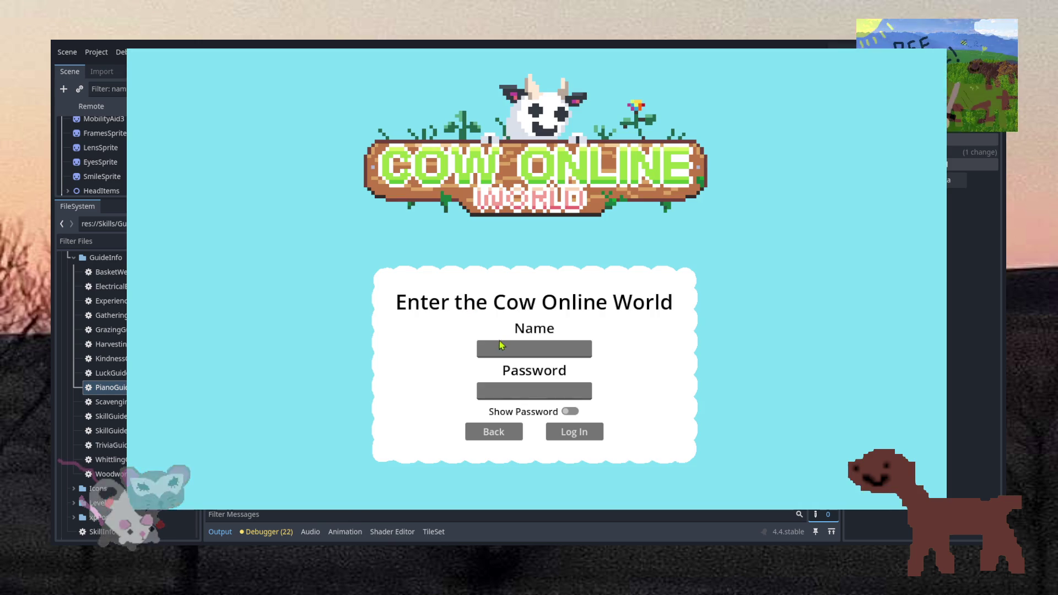
left_click(500, 349)
type("bee")
left_click(520, 392)
type("bee")
left_click(557, 432)
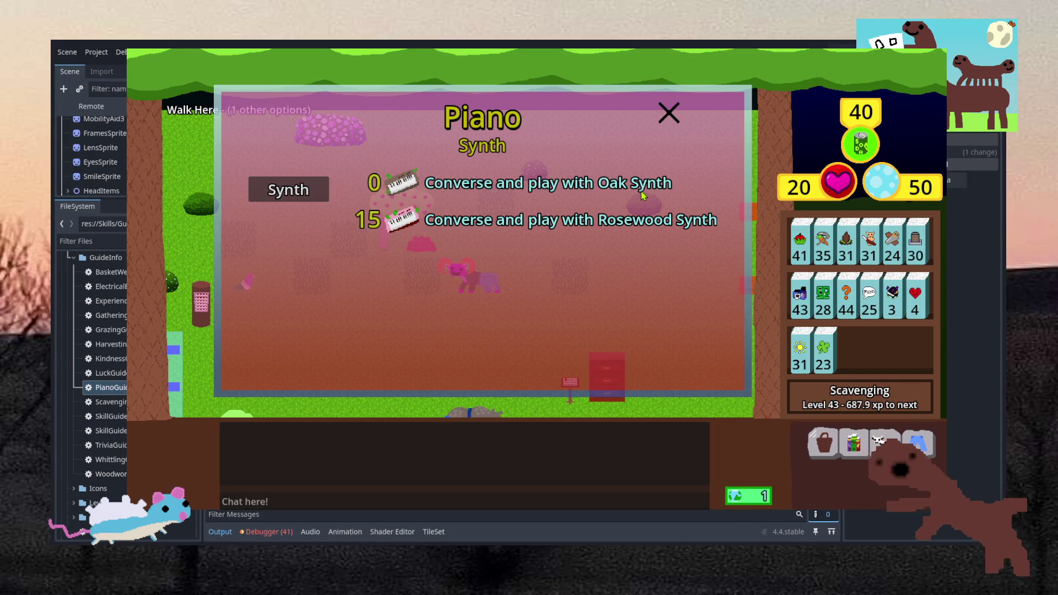
left_click(668, 112)
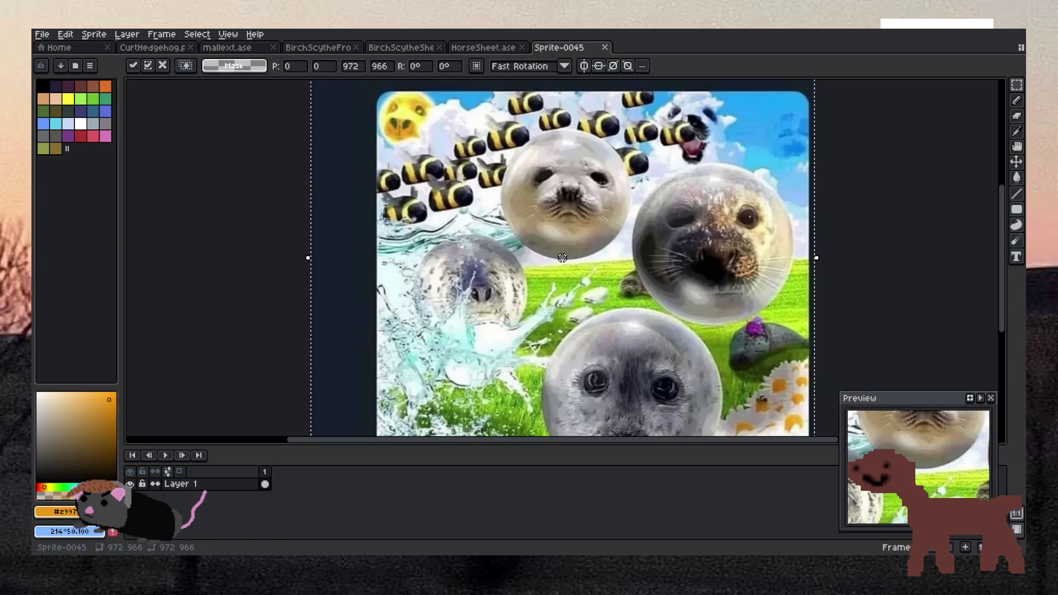
- Move the pasted seal image up-left in Aseprite and zoom in and out to inspect it
left_click_drag(562, 257, 490, 213)
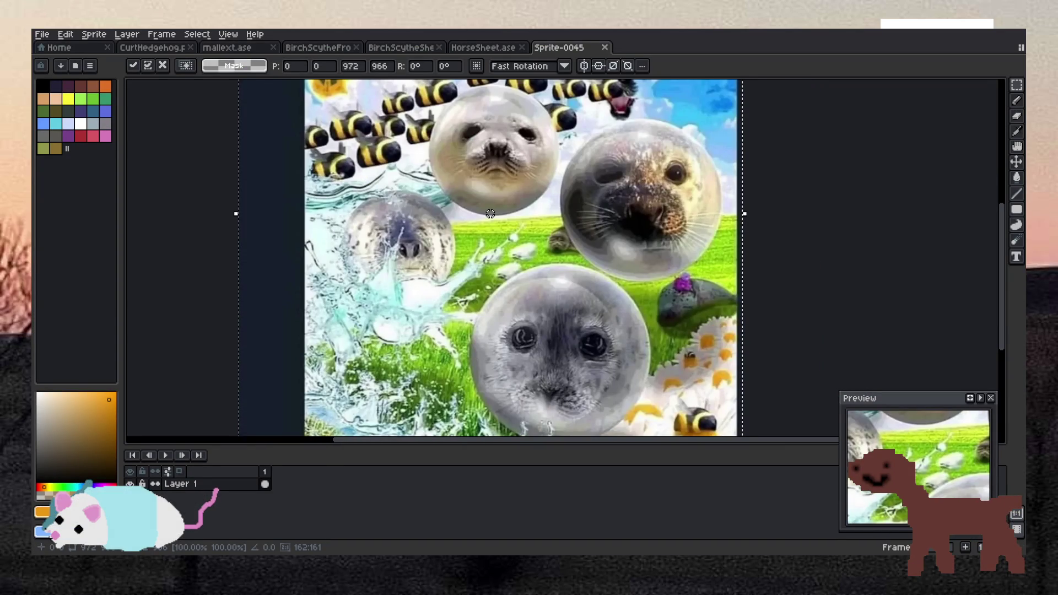
scroll(573, 210, "down", 2)
scroll(573, 210, "up", 2)
scroll(586, 225, "down", 2)
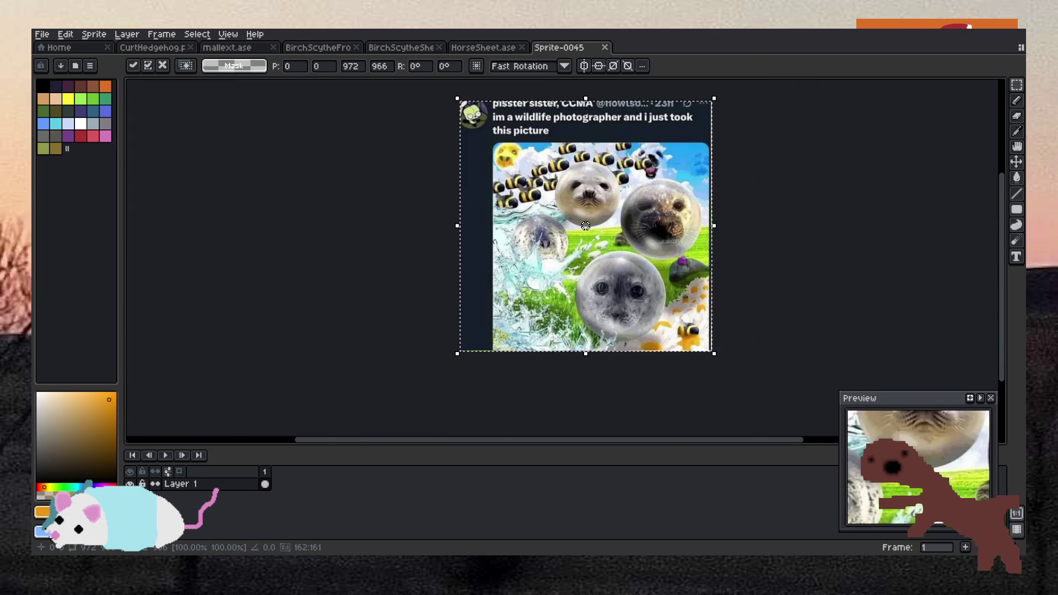
scroll(585, 226, "up", 2)
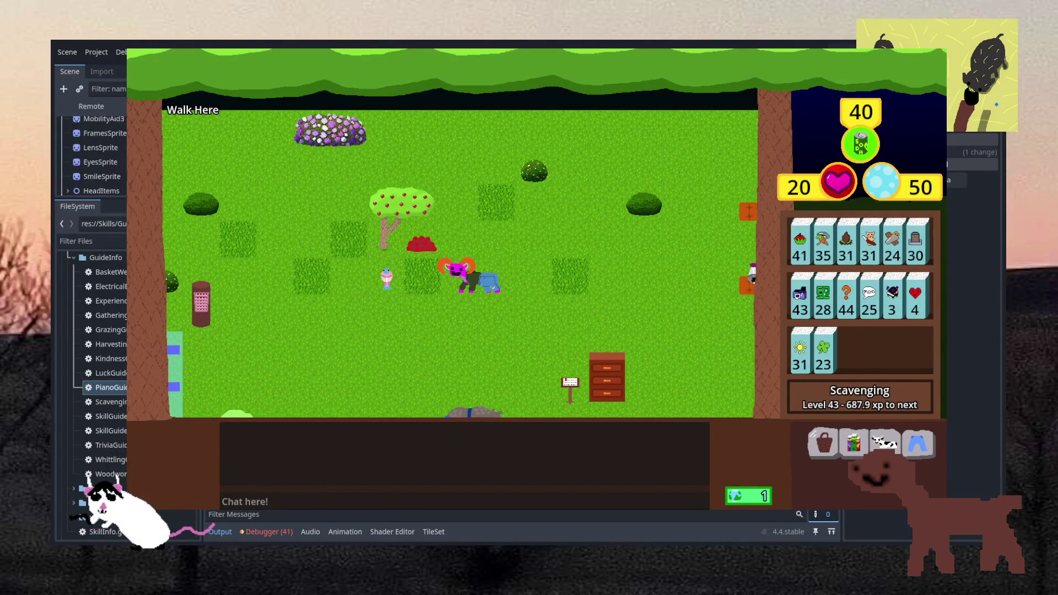
- Stop the game, relaunch it with F5, and log in with the account name and password
key("F8")
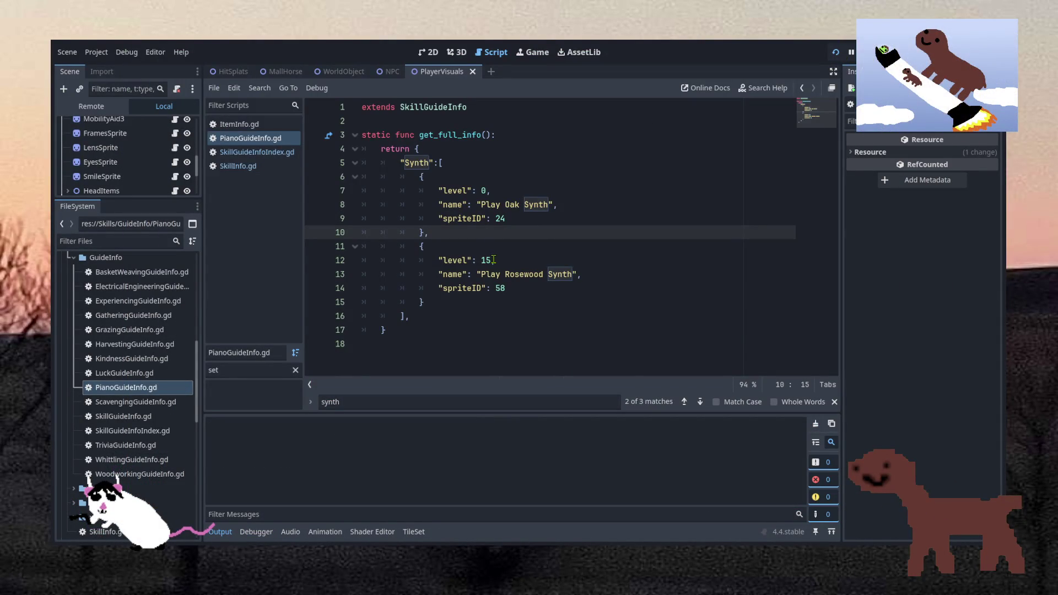
key("F5")
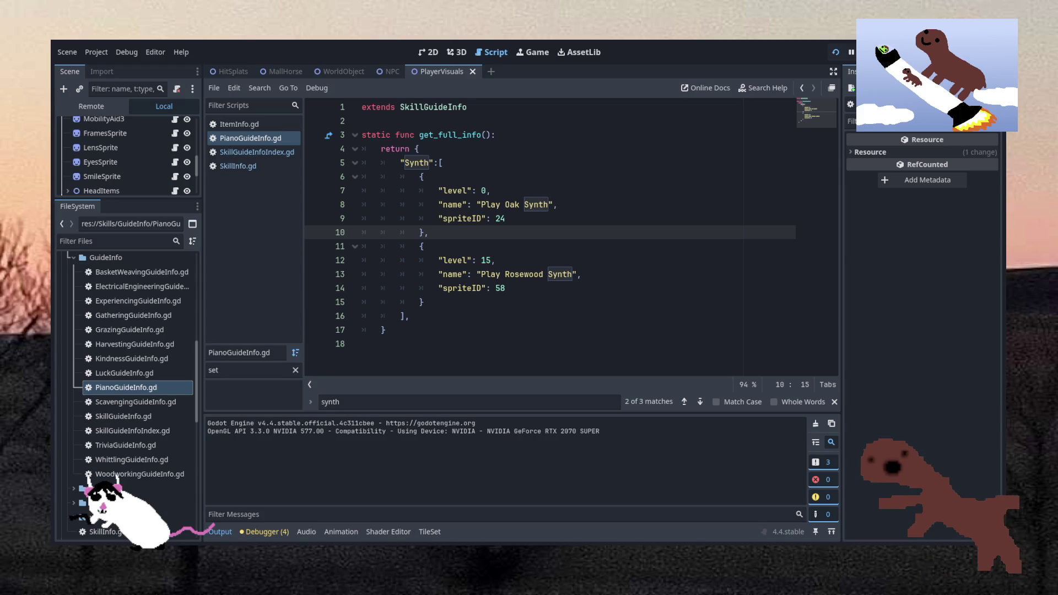
left_click(545, 348)
key("Tab")
left_click(567, 435)
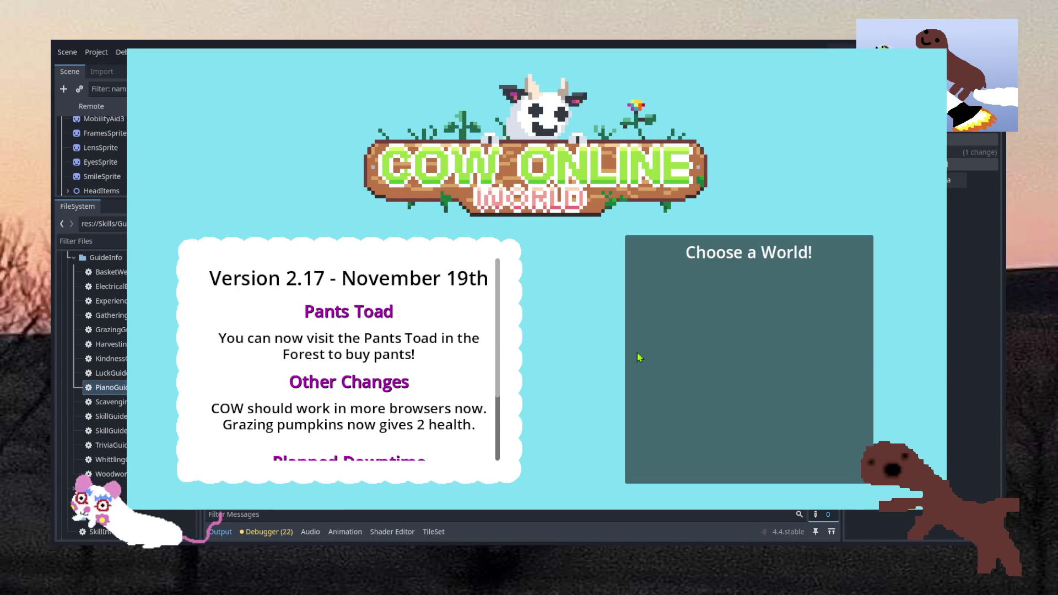
- Walk the character, switch the side panel to skill books, and open the Piano guide
left_click(487, 303)
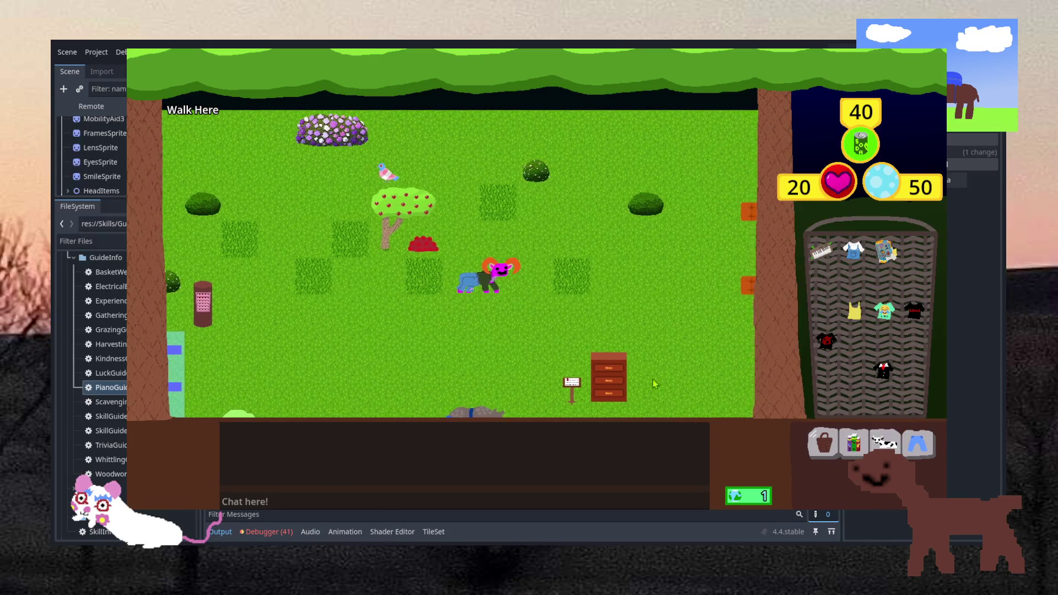
left_click(475, 336)
left_click(853, 443)
left_click(821, 443)
left_click(853, 444)
left_click(889, 300)
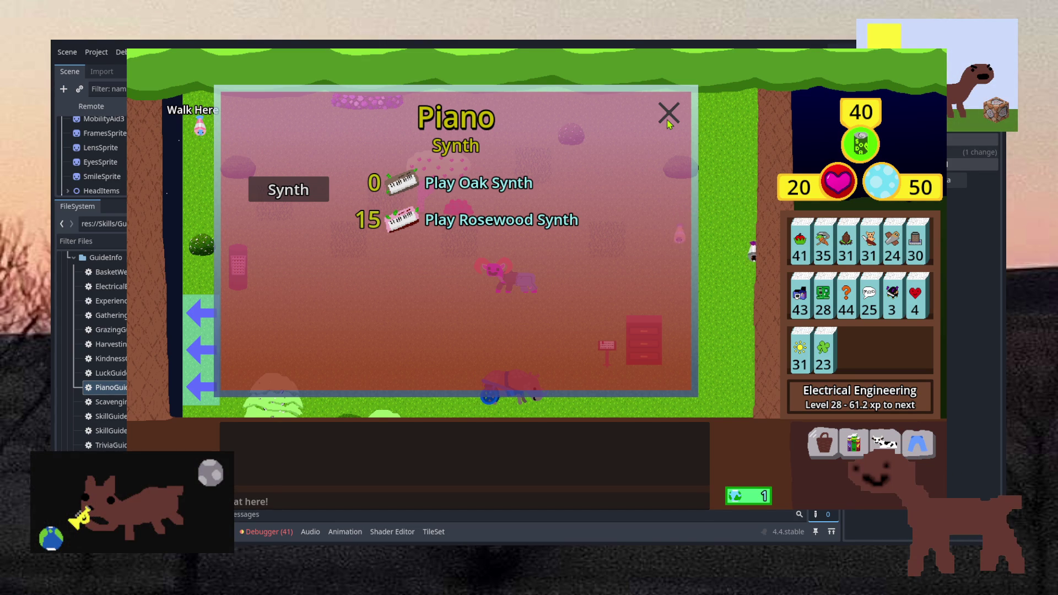
- View the Kindness and Electrical Engineering guides, then reopen and close the Piano guide
left_click(917, 312)
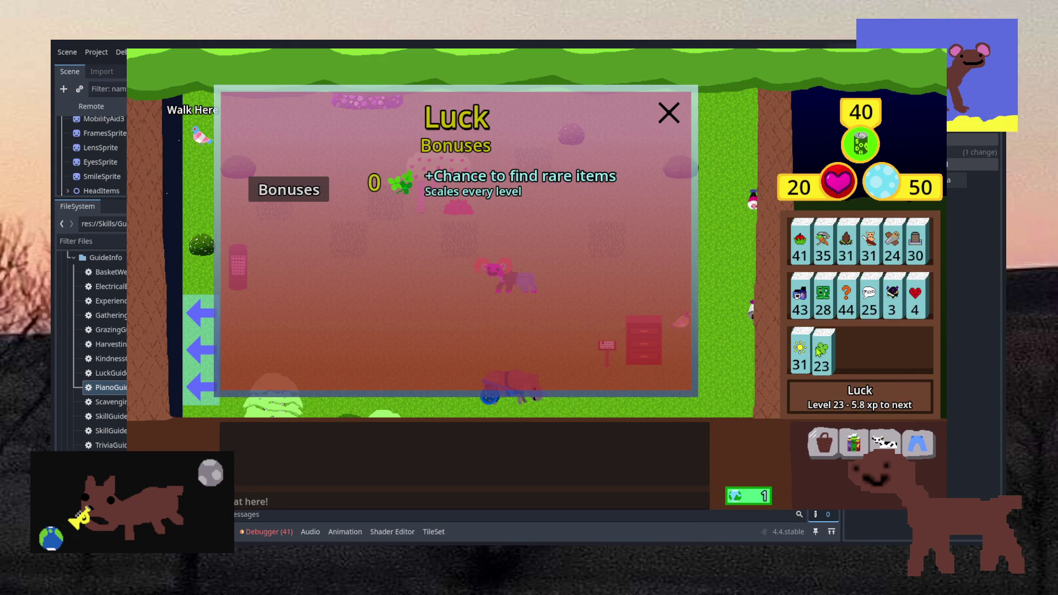
left_click(817, 310)
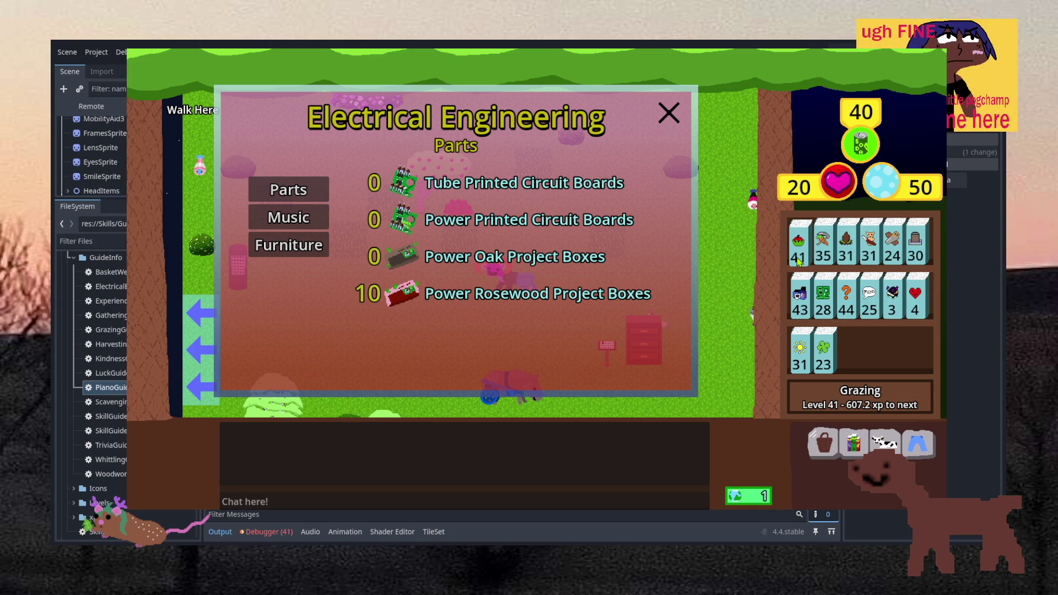
left_click(894, 302)
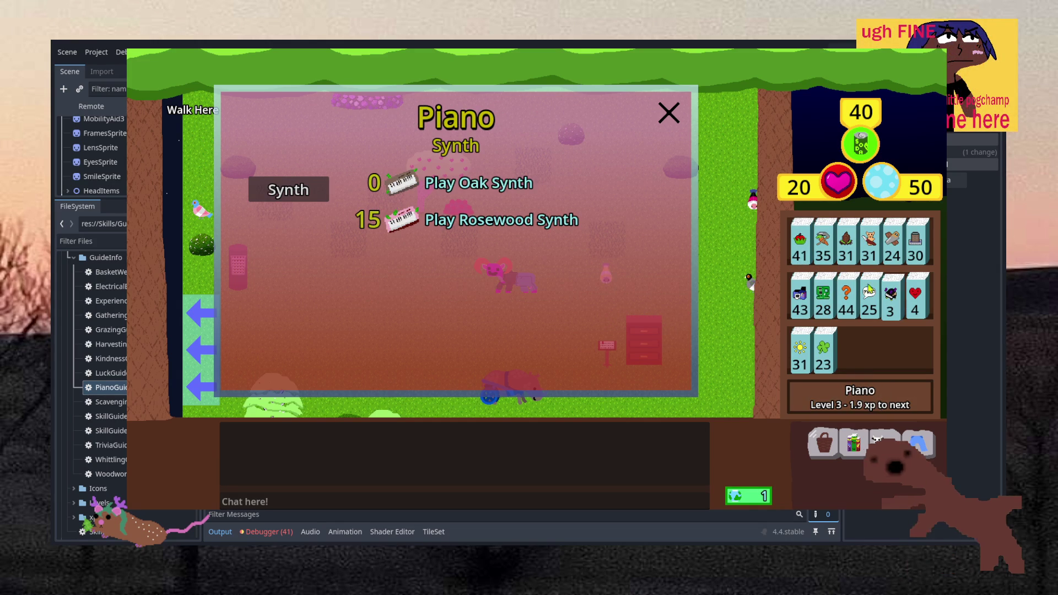
left_click(677, 127)
- Play a few notes on the Oak Synth from the clothing basket, then close its keyboard
left_click(833, 450)
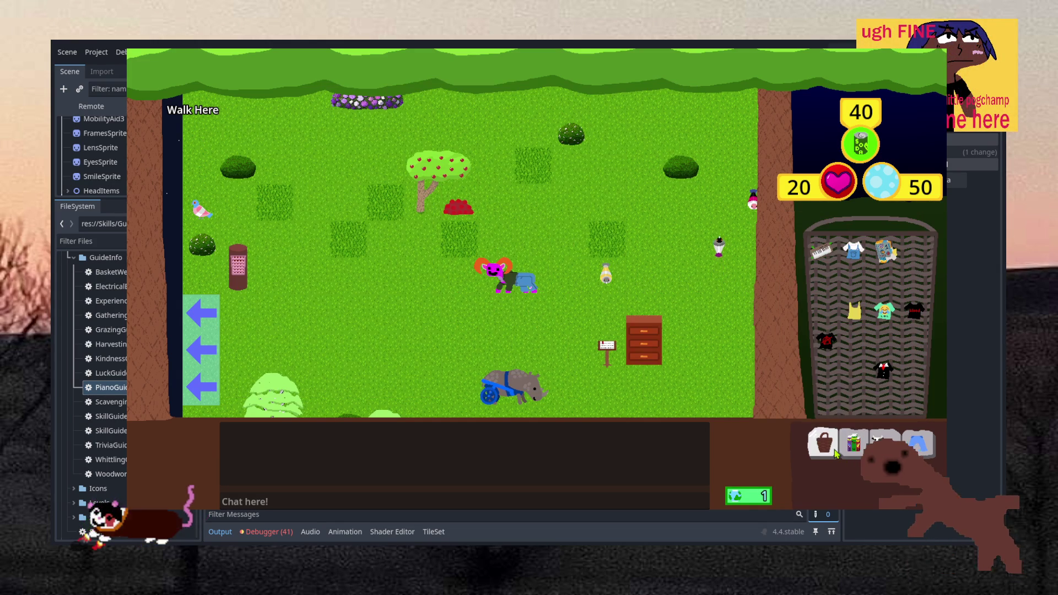
right_click(821, 256)
left_click(843, 264)
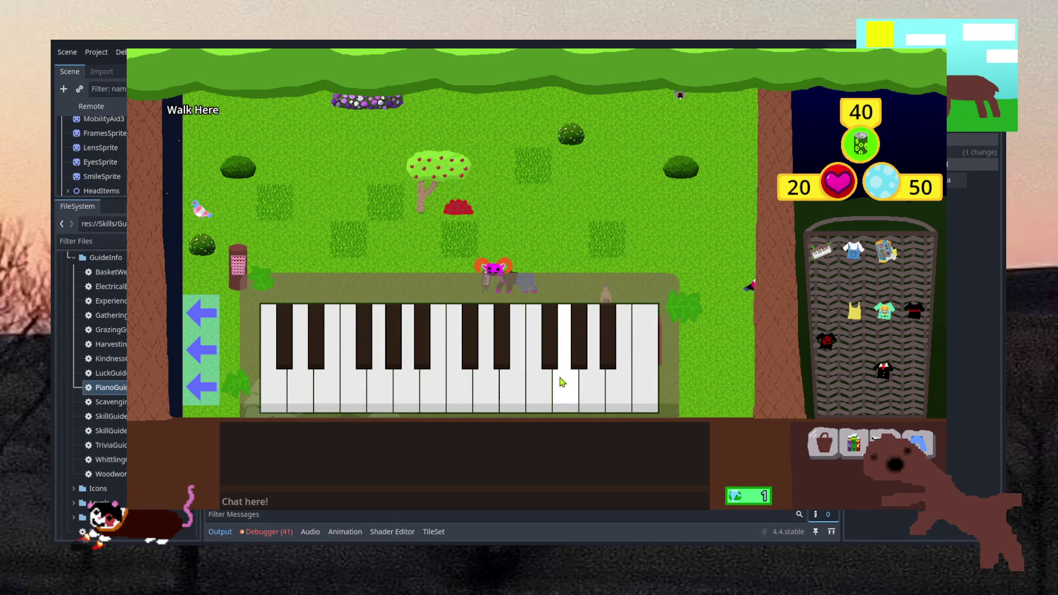
left_click(510, 384)
left_click(482, 382)
left_click(512, 386)
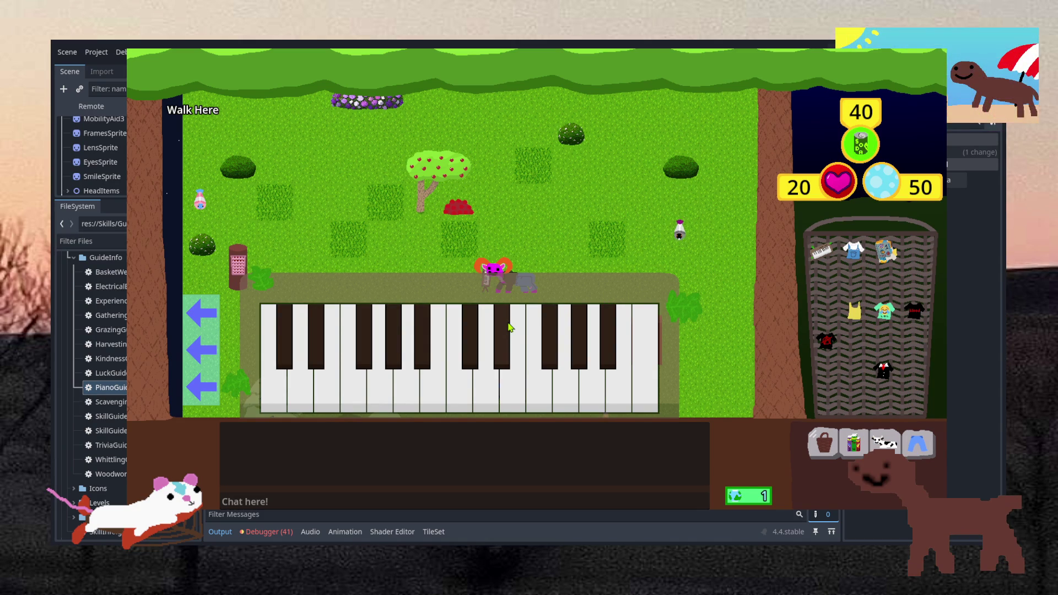
left_click(503, 254)
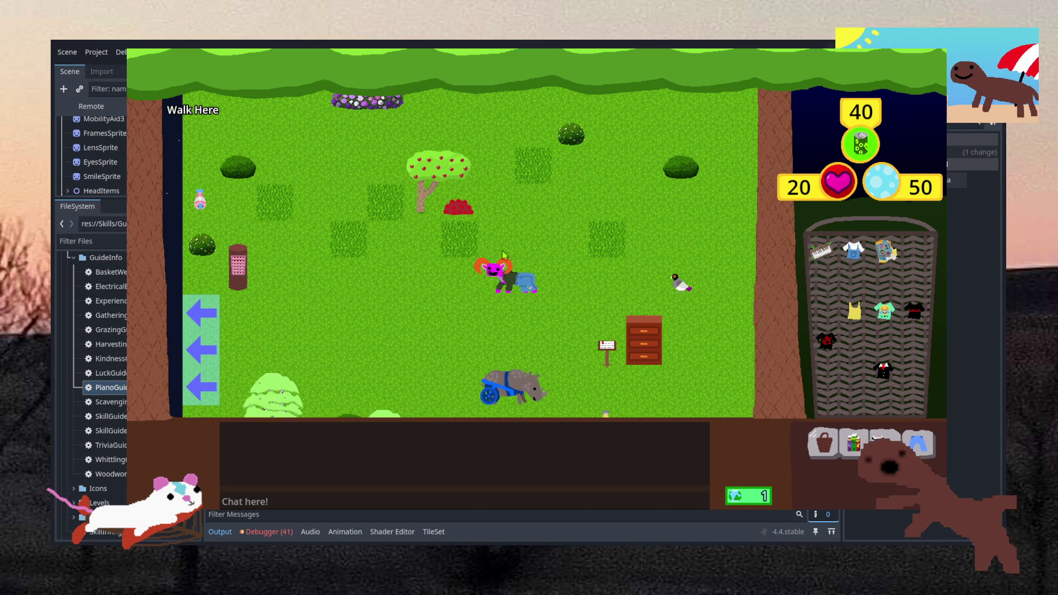
right_click(824, 256)
left_click(832, 258)
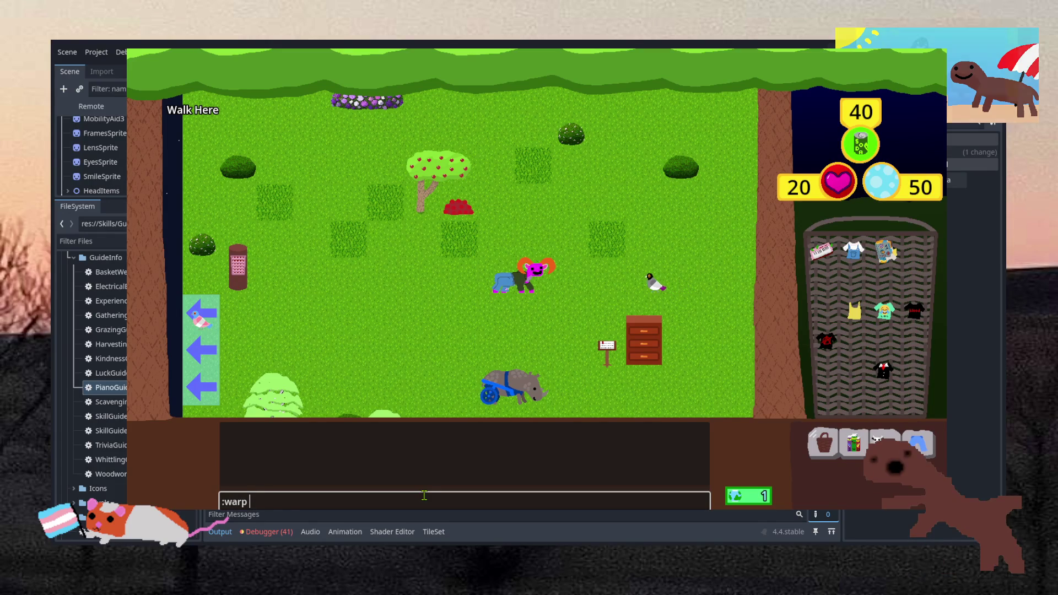
- Warp to MallEntrance via the chat command and walk up the tiled room to the dog
type("MallEntran")
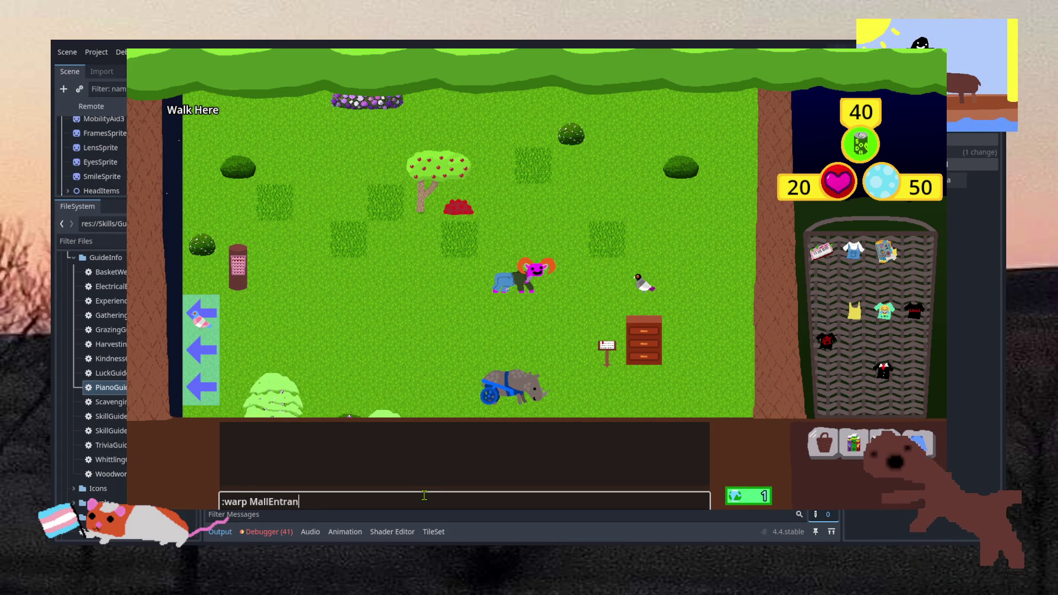
key("Return")
left_click(532, 189)
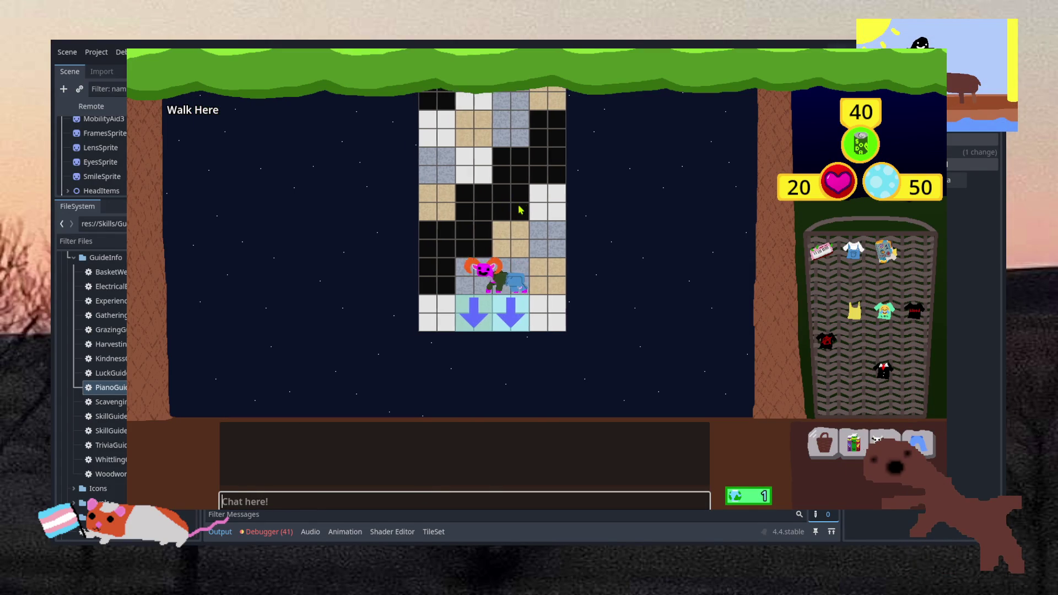
left_click(532, 172)
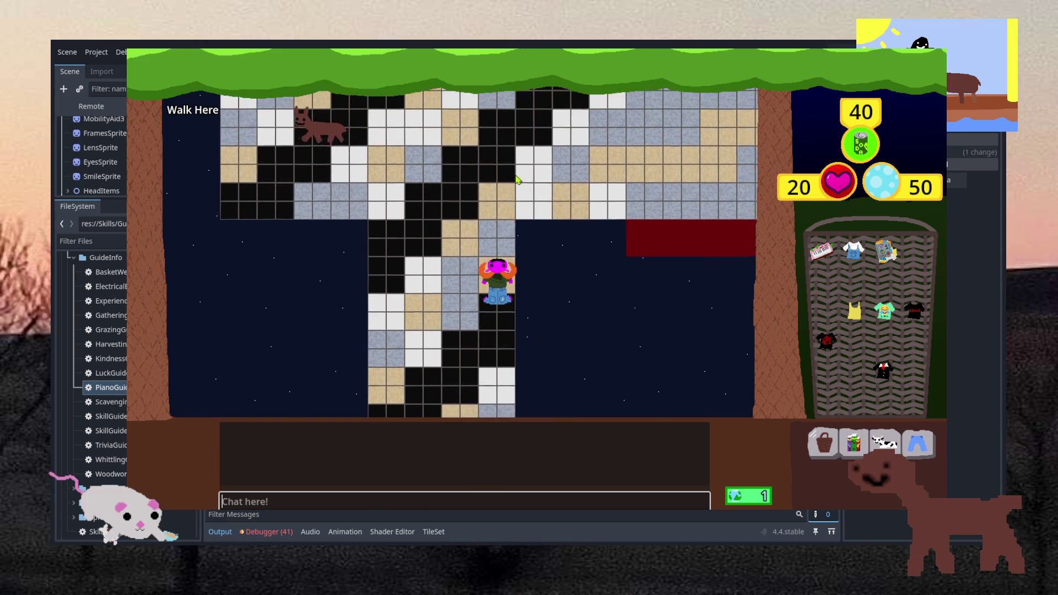
left_click(297, 235)
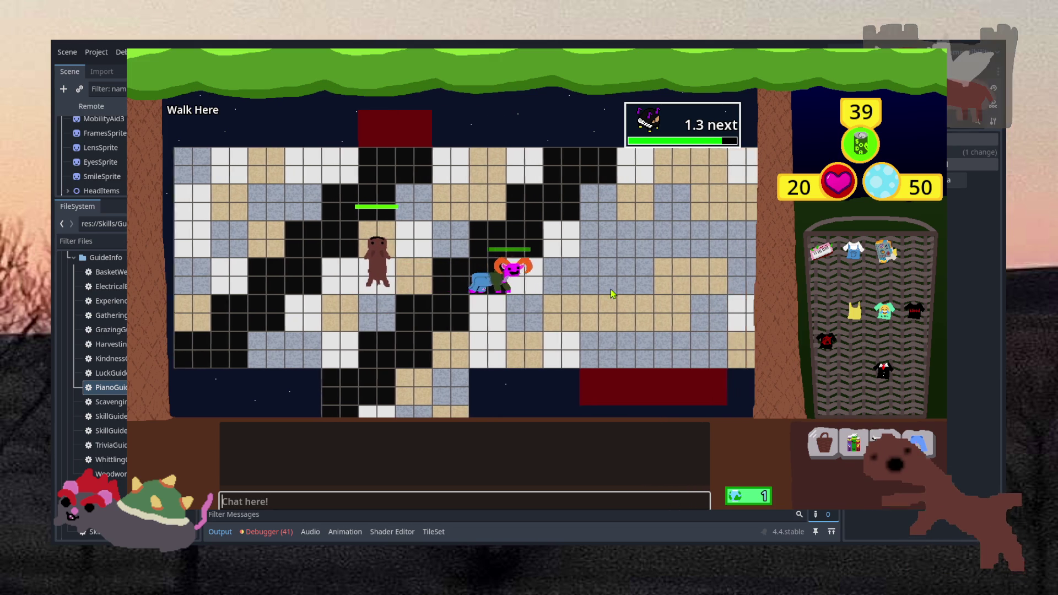
- Walk the character around the checkered-tile floor in several directions
left_click(542, 320)
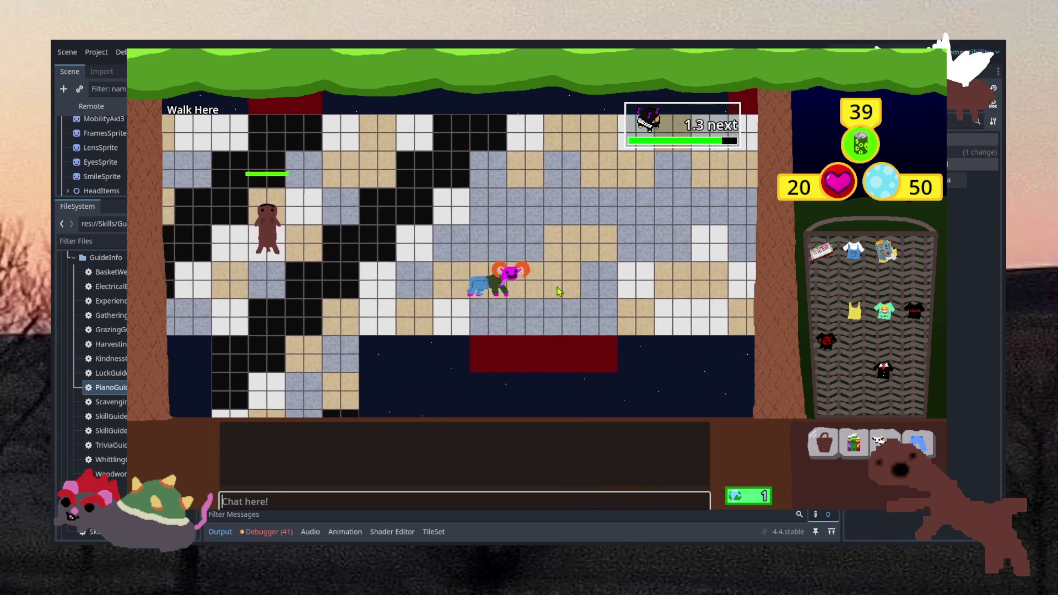
left_click(561, 306)
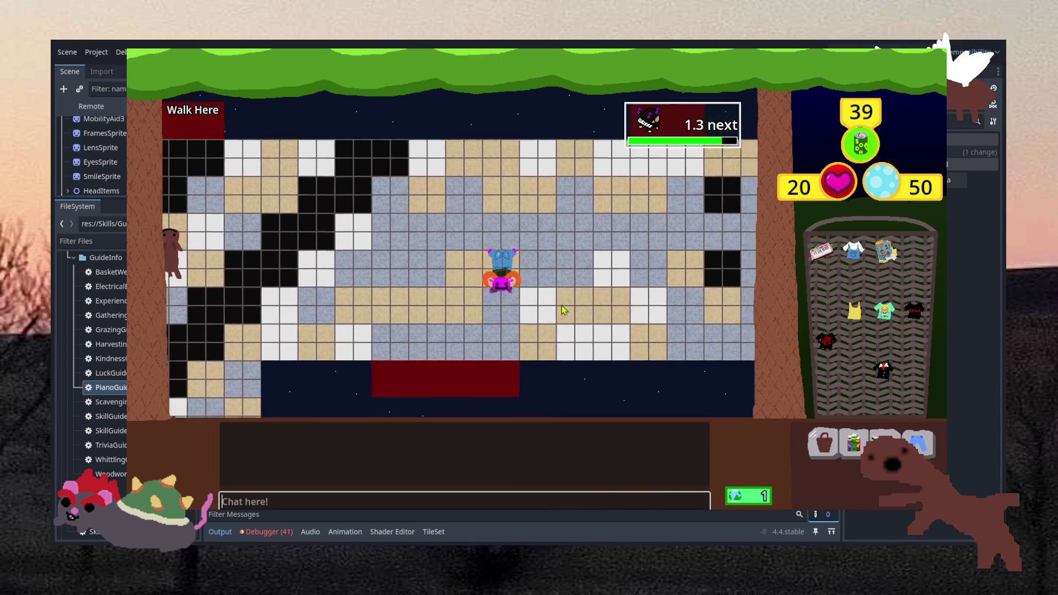
left_click(542, 248)
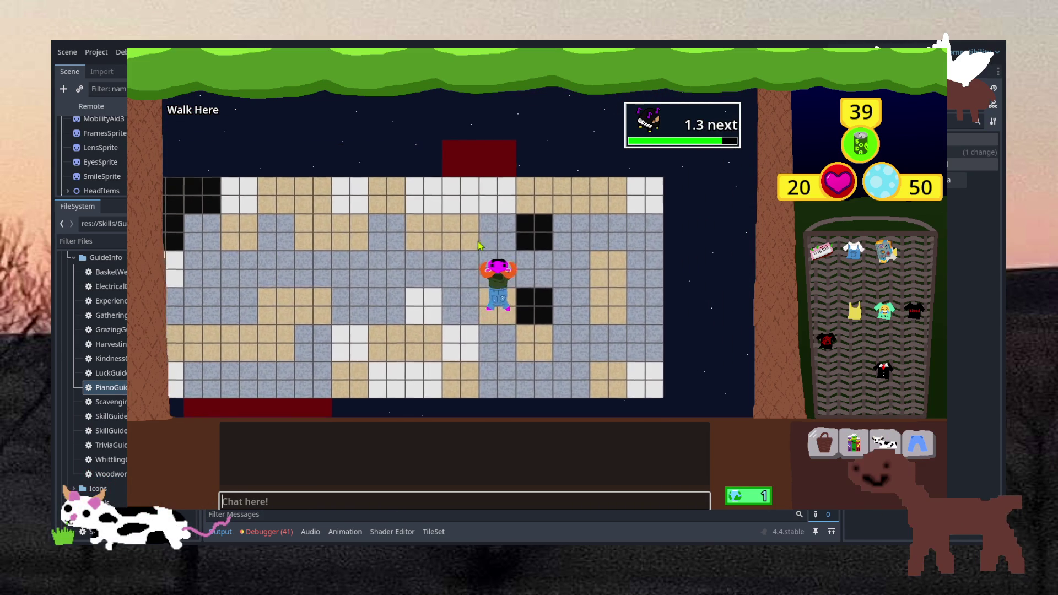
left_click(438, 280)
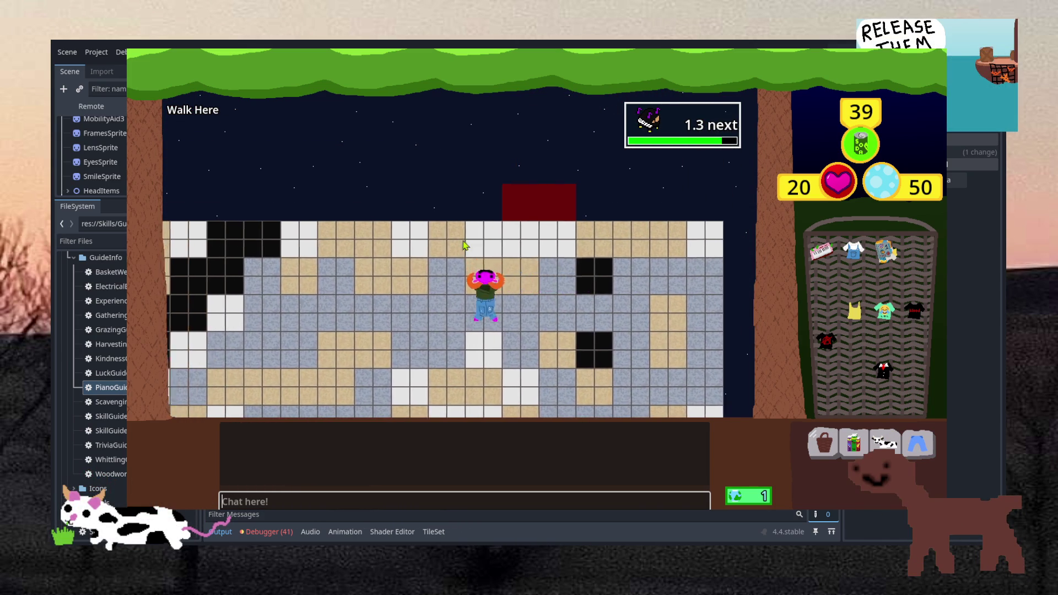
left_click(448, 267)
left_click(449, 305)
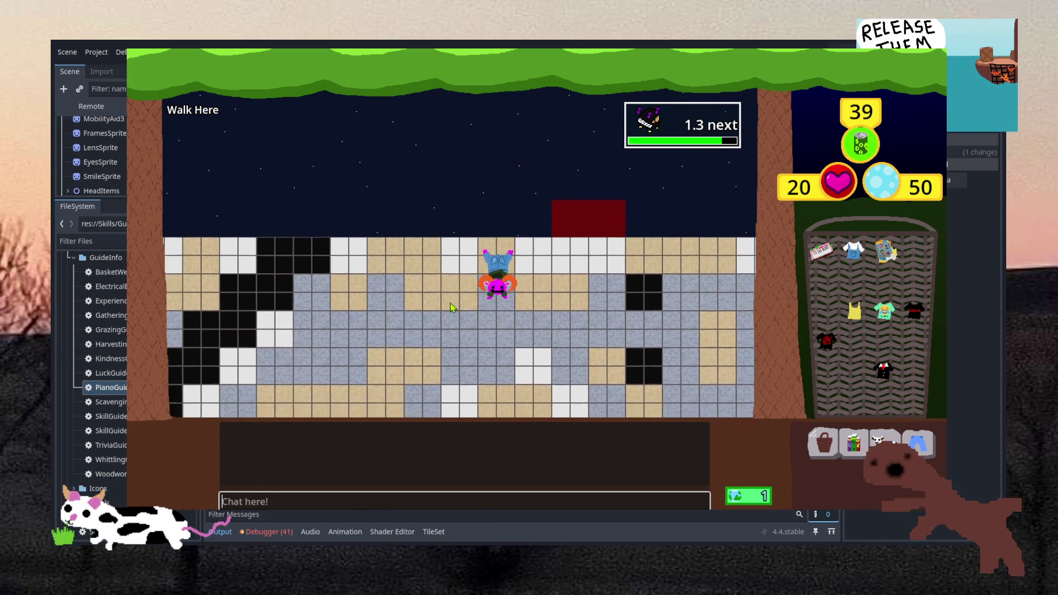
left_click(450, 245)
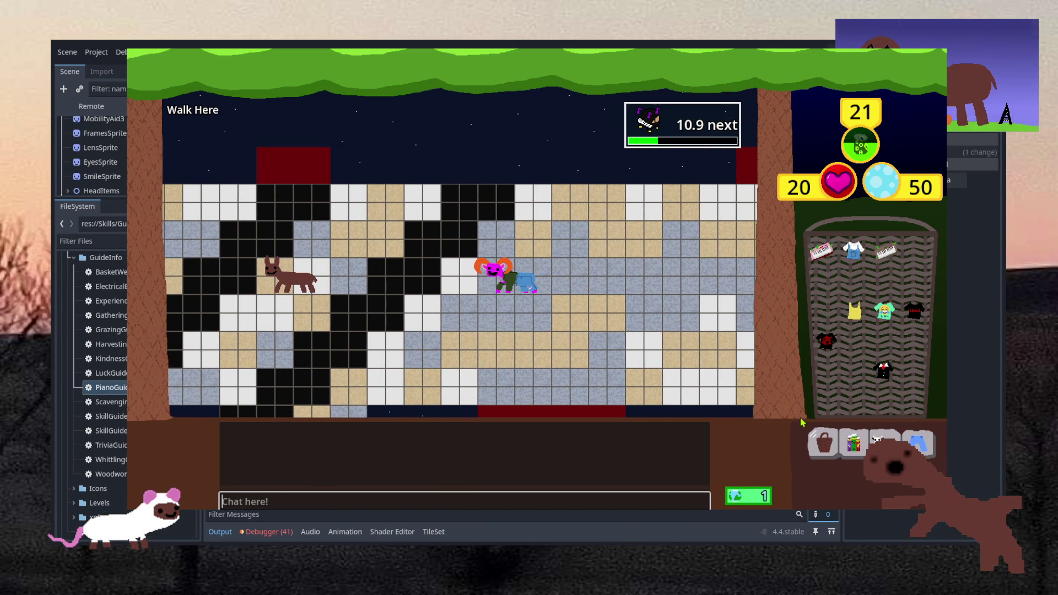
- Open the Trivia challenges from the skills shelf, then toggle the side panel between basket and skills
left_click(853, 442)
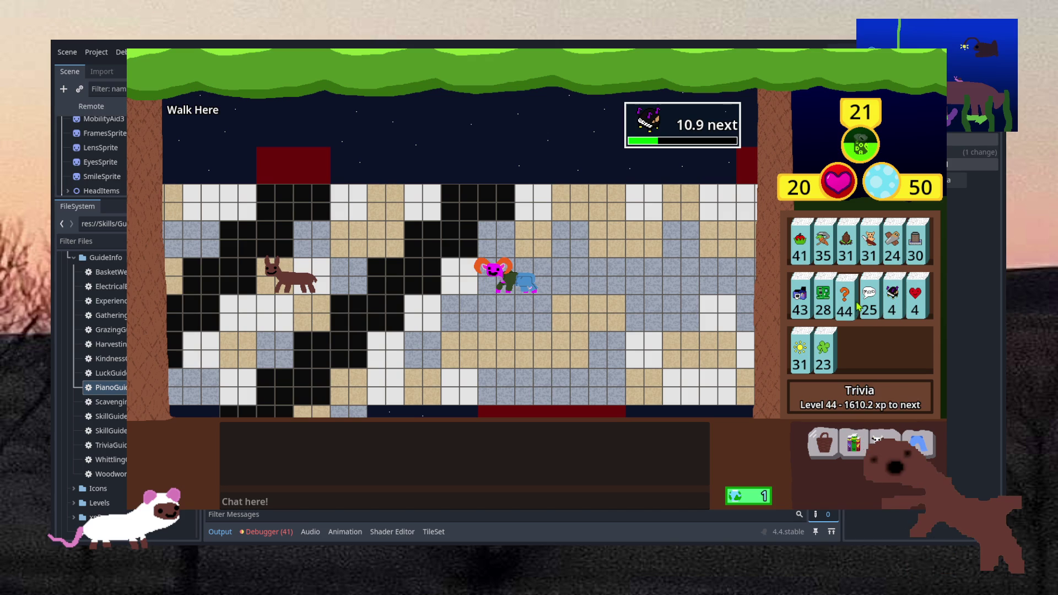
left_click(846, 304)
left_click(826, 444)
left_click(827, 444)
left_click(826, 444)
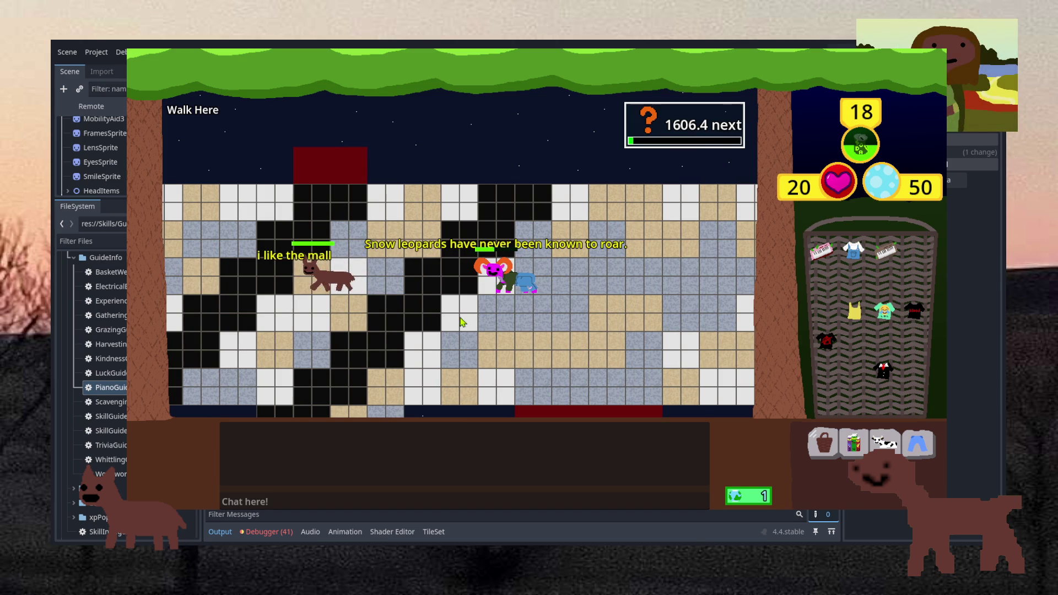
- Walk down the tile grid and reopen the Trivia challenges panel from the skills shelf
left_click(469, 358)
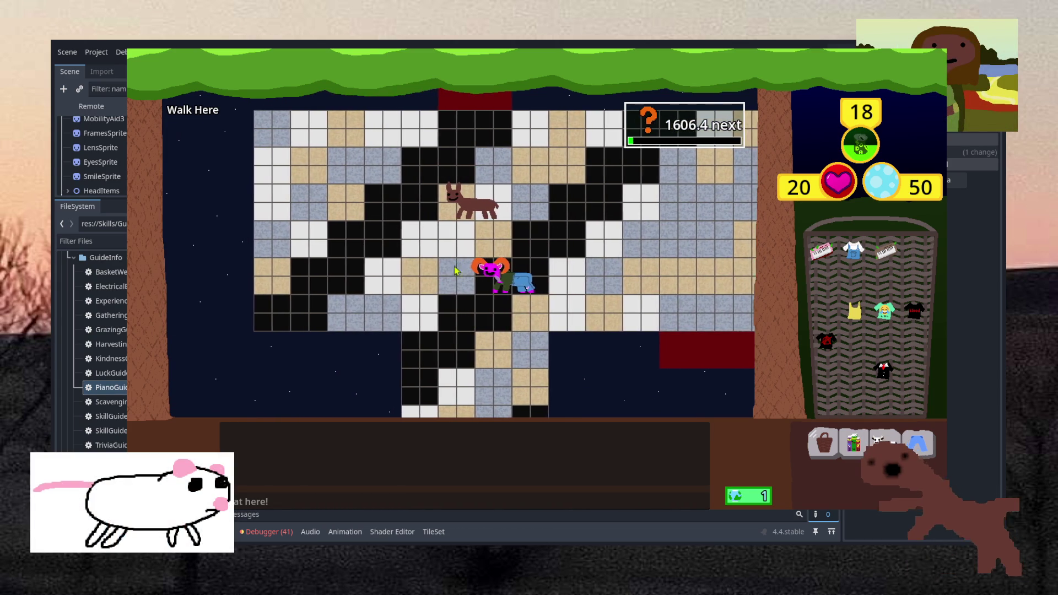
left_click(479, 359)
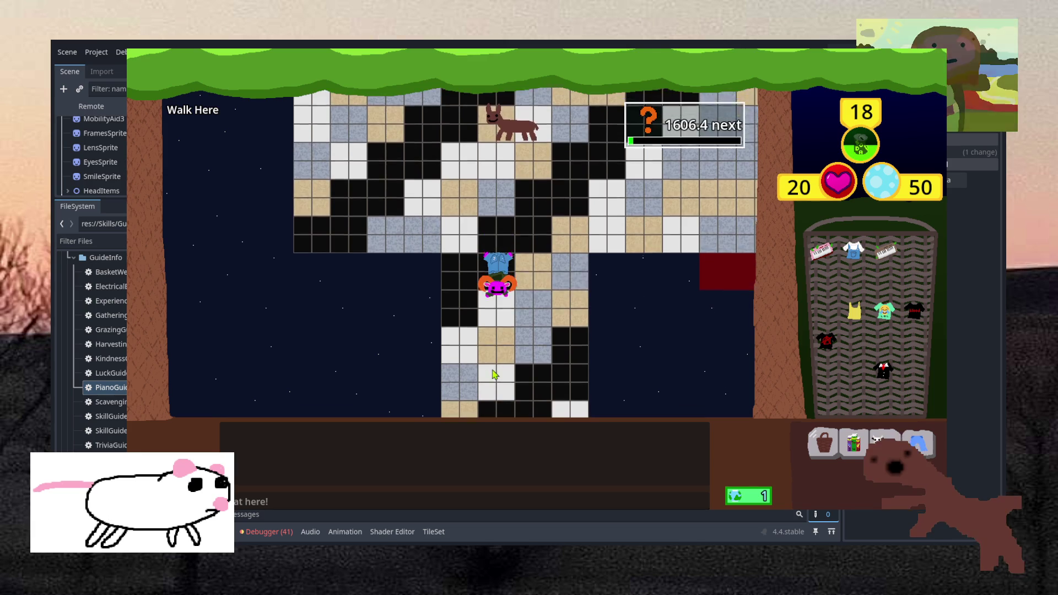
left_click(853, 442)
left_click(840, 310)
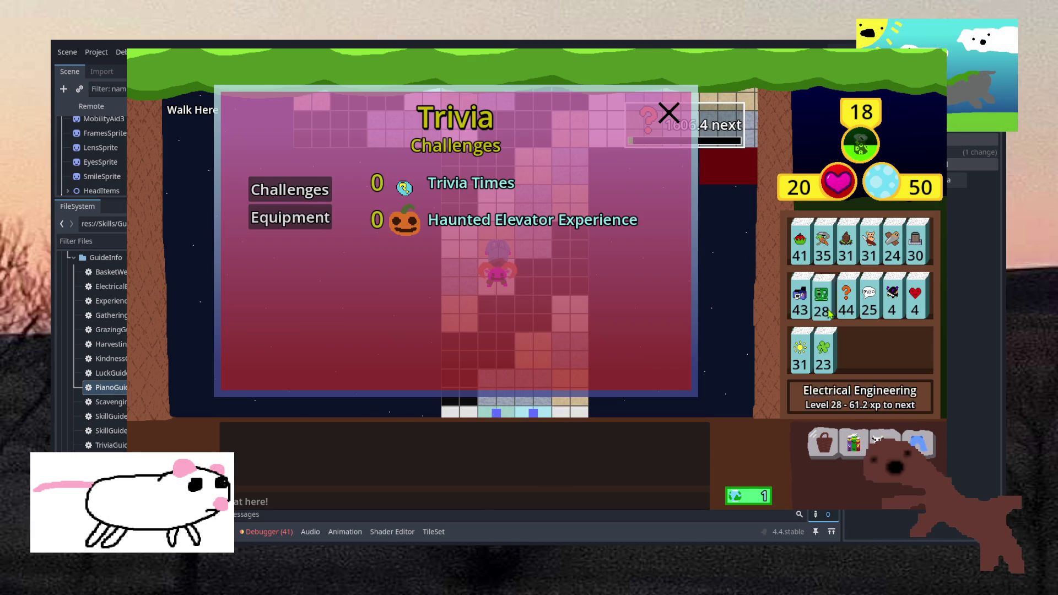
- Close the Trivia panel, travel to Big Plaza and back into the piano room
left_click(667, 106)
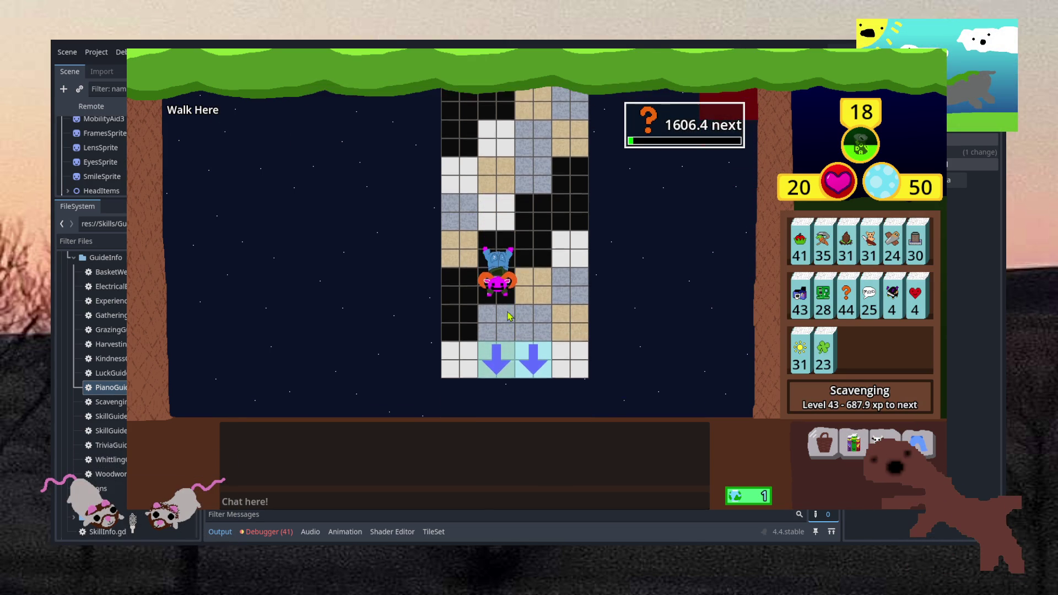
left_click(532, 321)
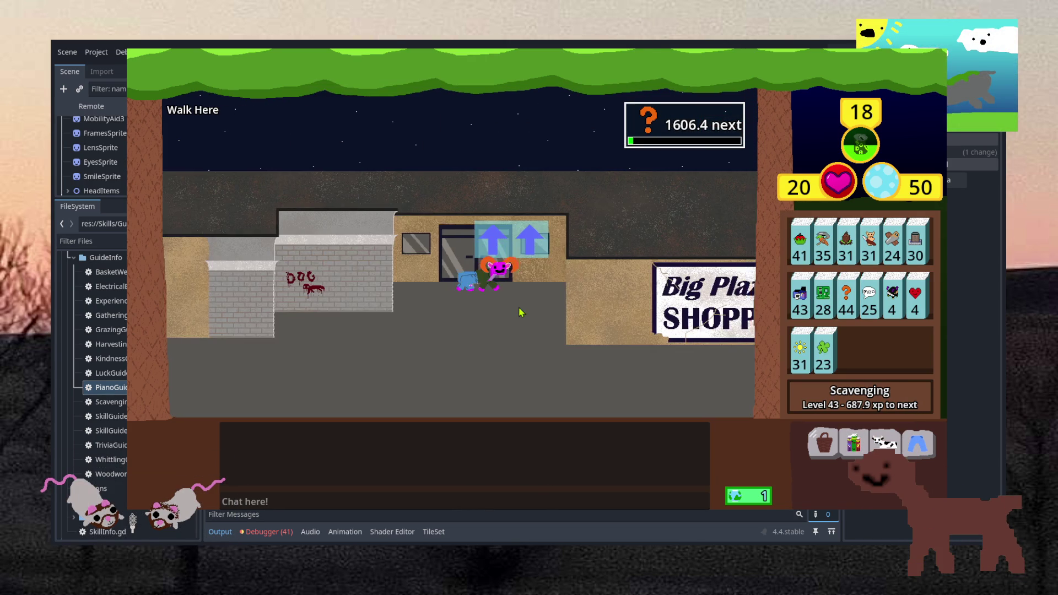
left_click(497, 218)
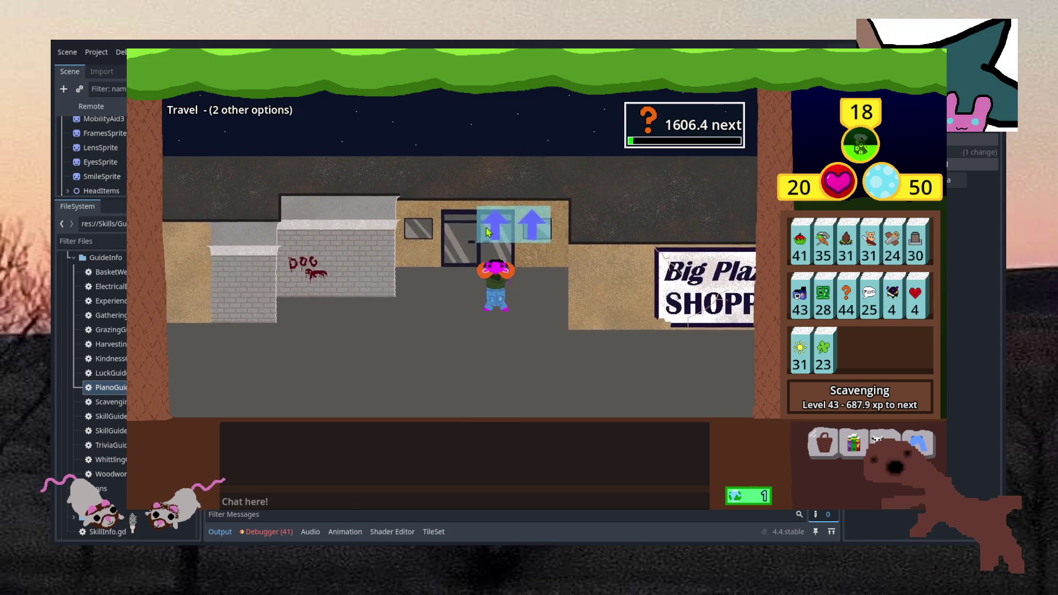
left_click(534, 231)
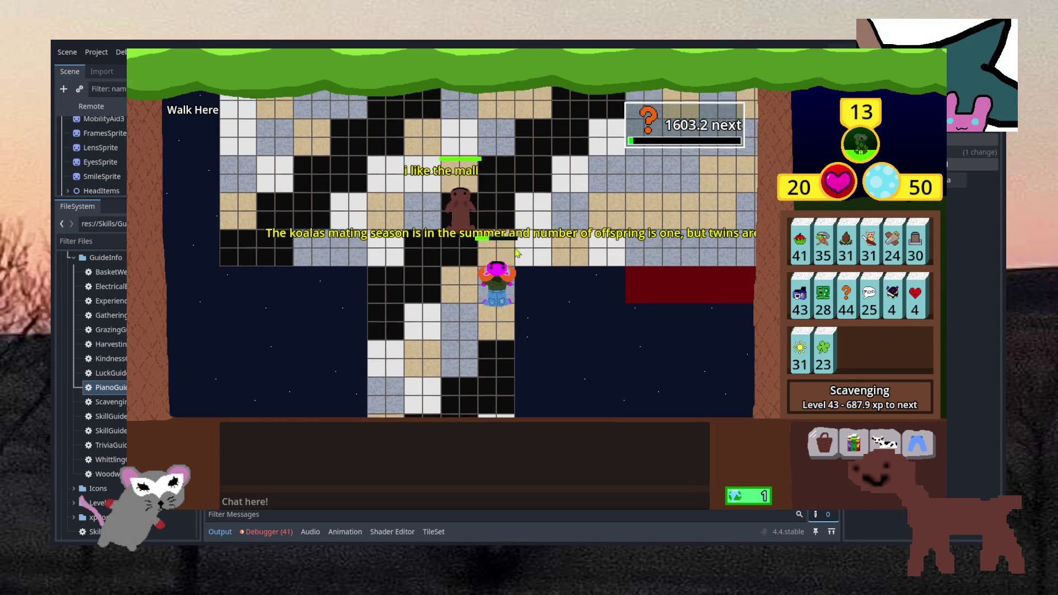
- Walk across the piano grid and switch the side panel to the clothing basket
left_click(562, 279)
left_click(507, 233)
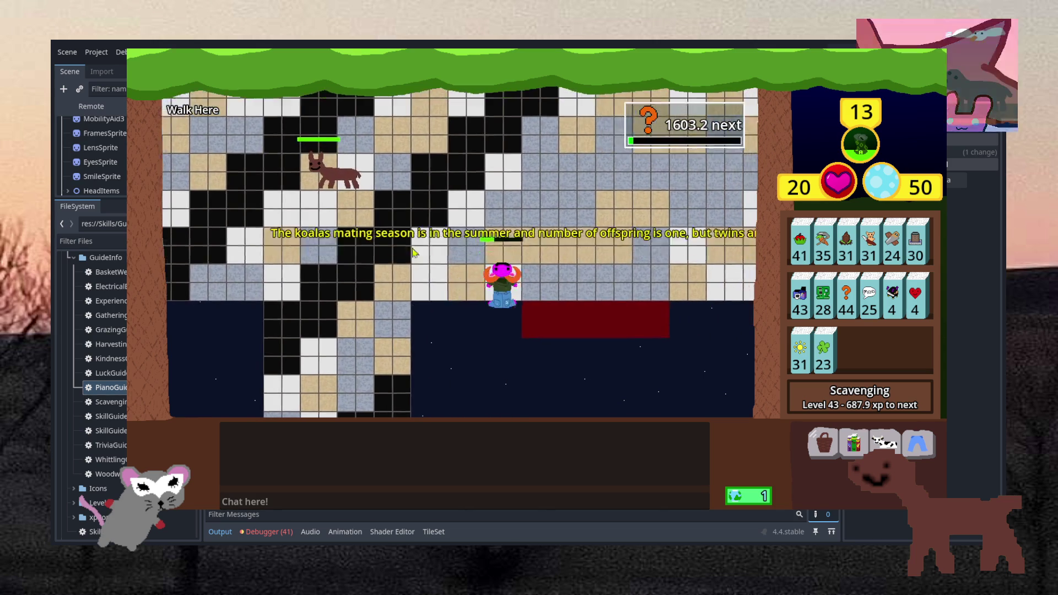
left_click(595, 270)
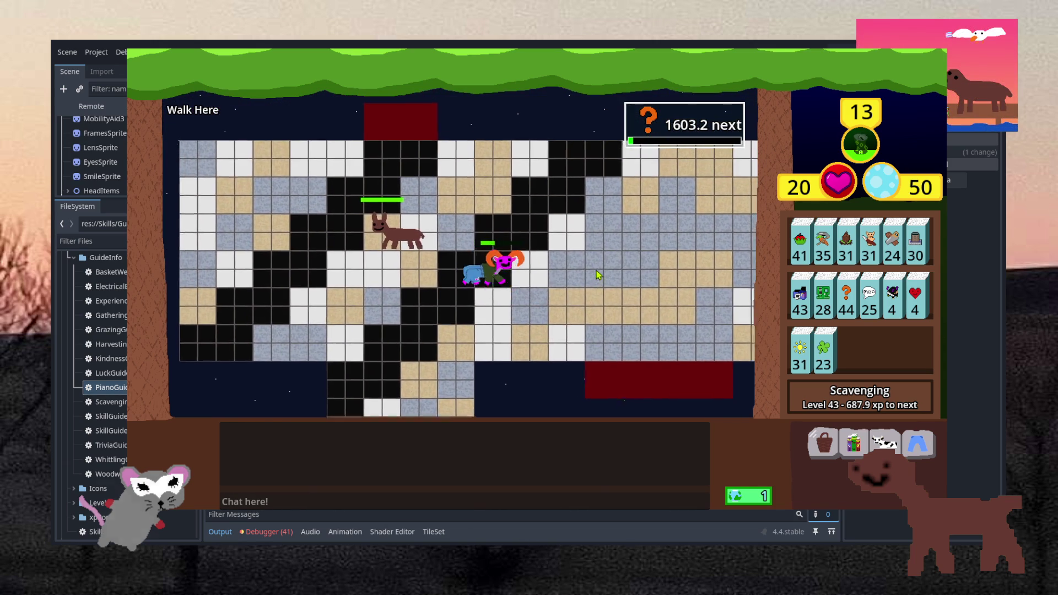
left_click(823, 443)
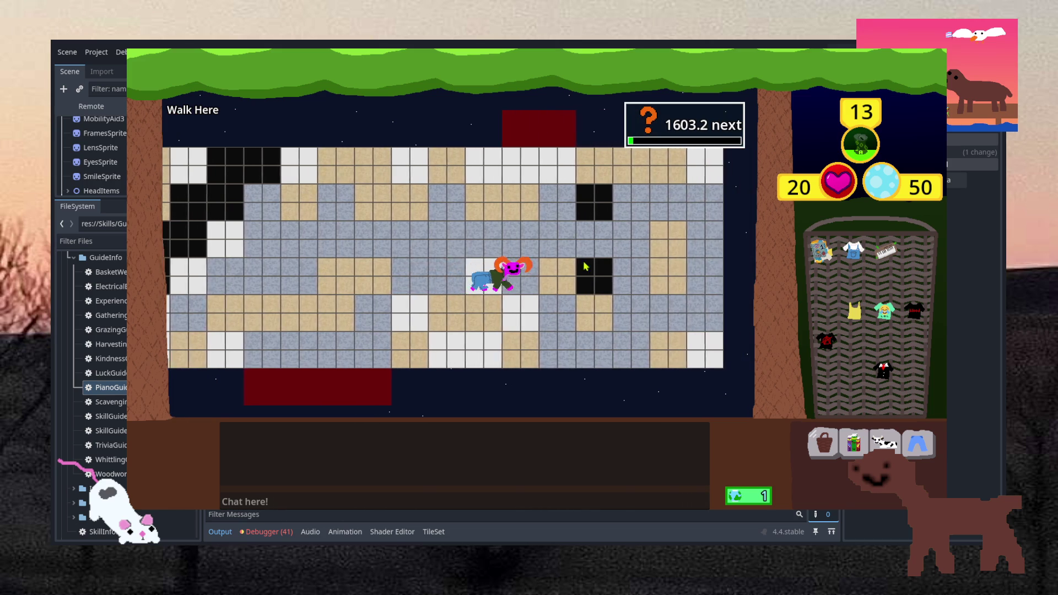
- Move to a grid tile and play the Oak Synth from its basket context menu
left_click(364, 264)
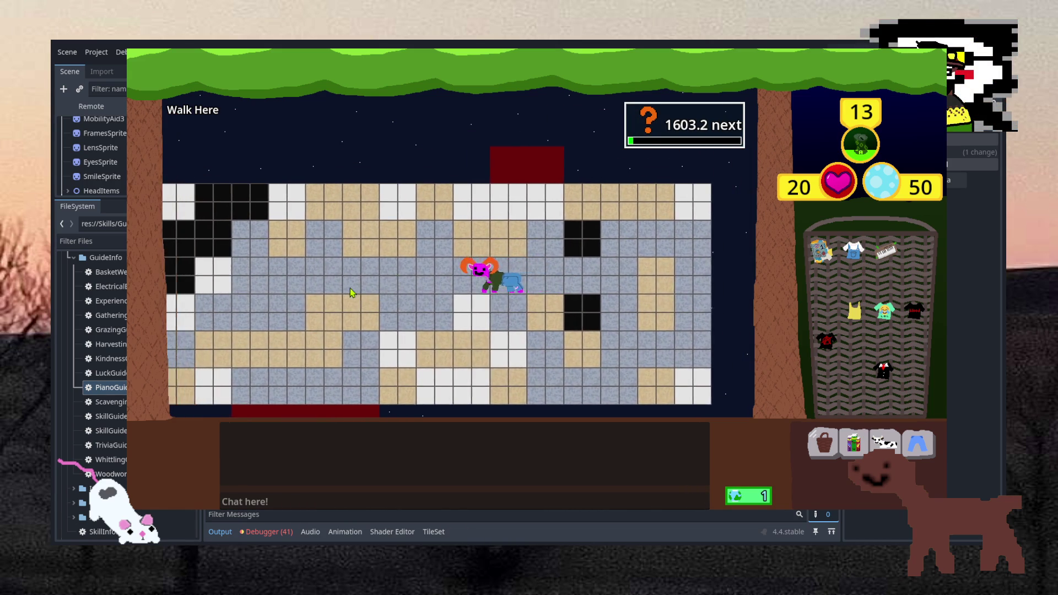
left_click(405, 248)
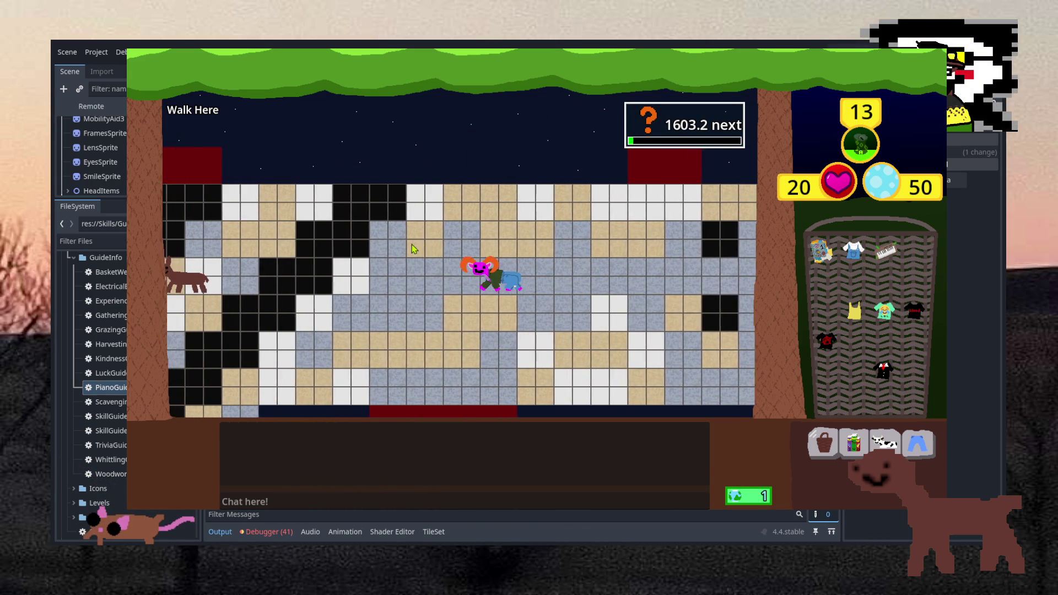
left_click(526, 276)
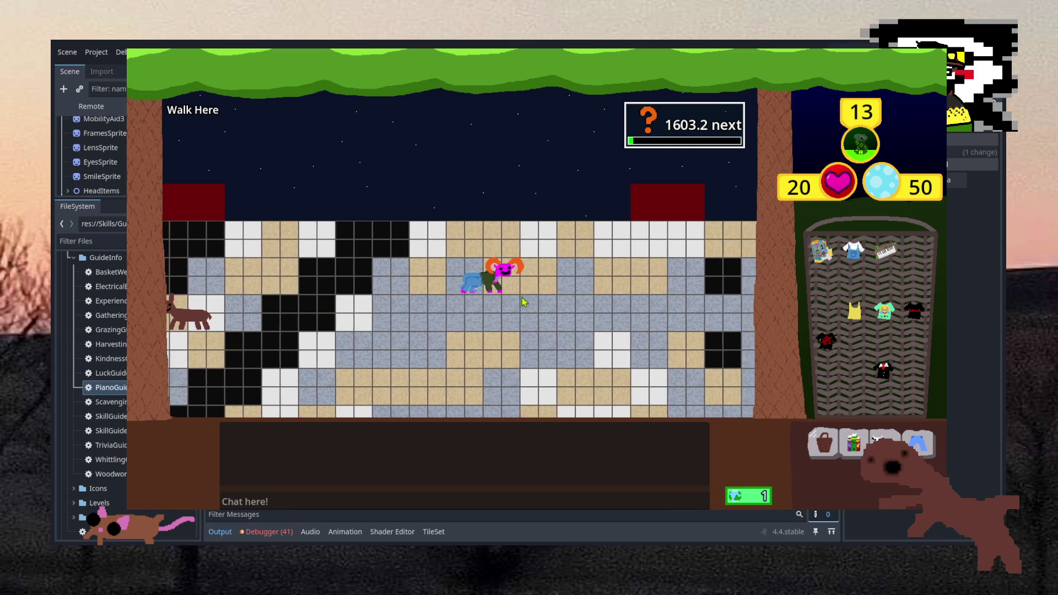
left_click(531, 339)
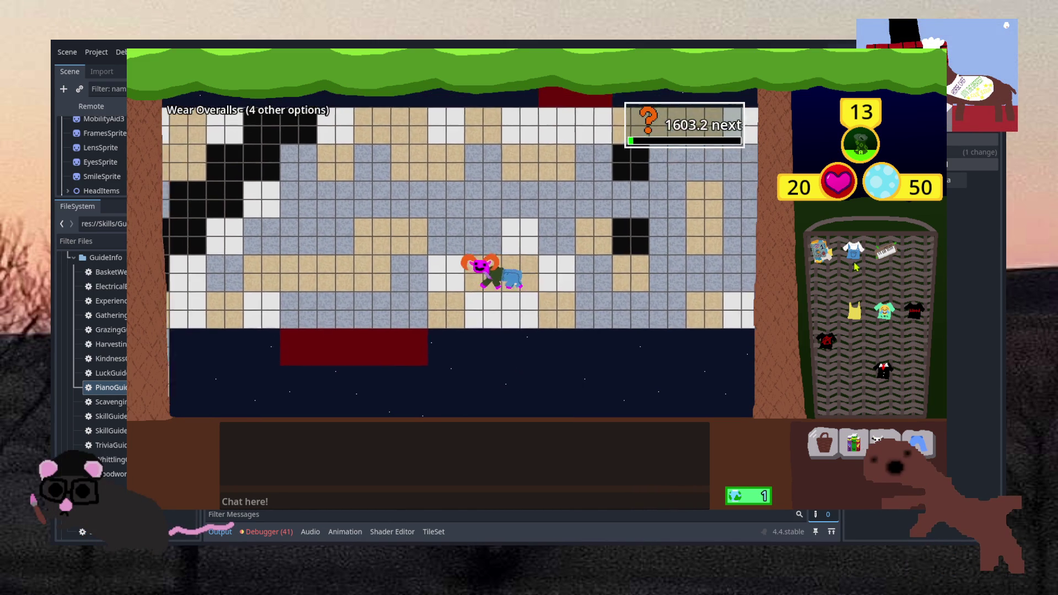
right_click(882, 249)
left_click(904, 289)
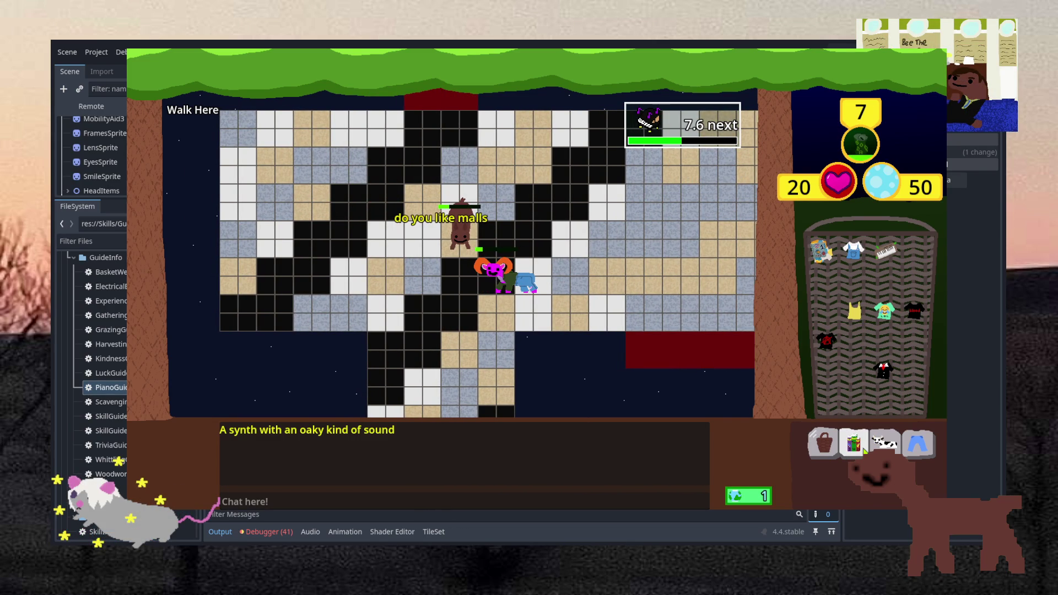
- Walk the character down-left and then back up across the piano grid
left_click(488, 338)
left_click(448, 329)
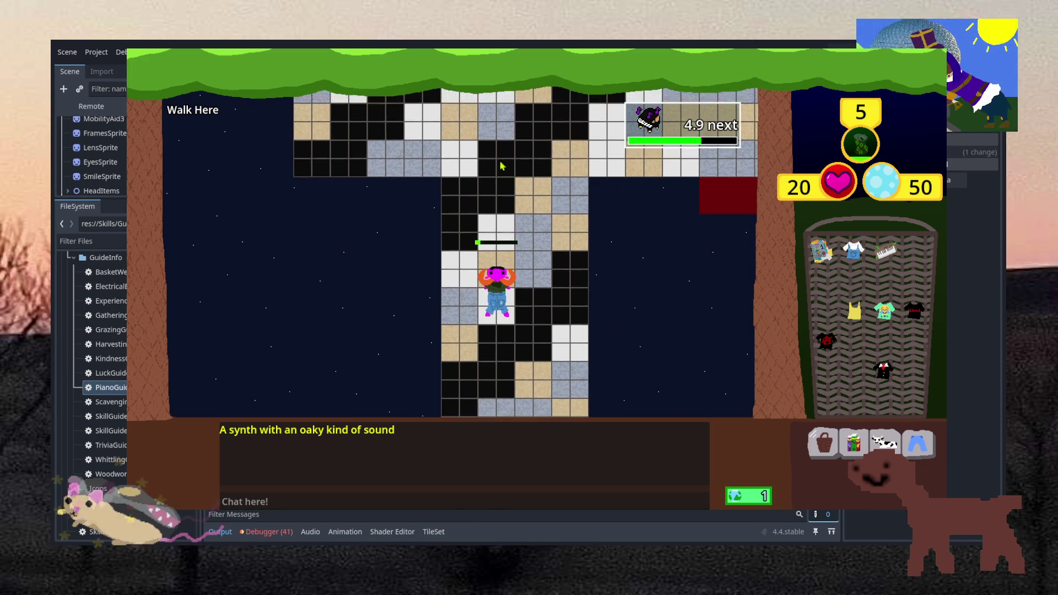
left_click(502, 165)
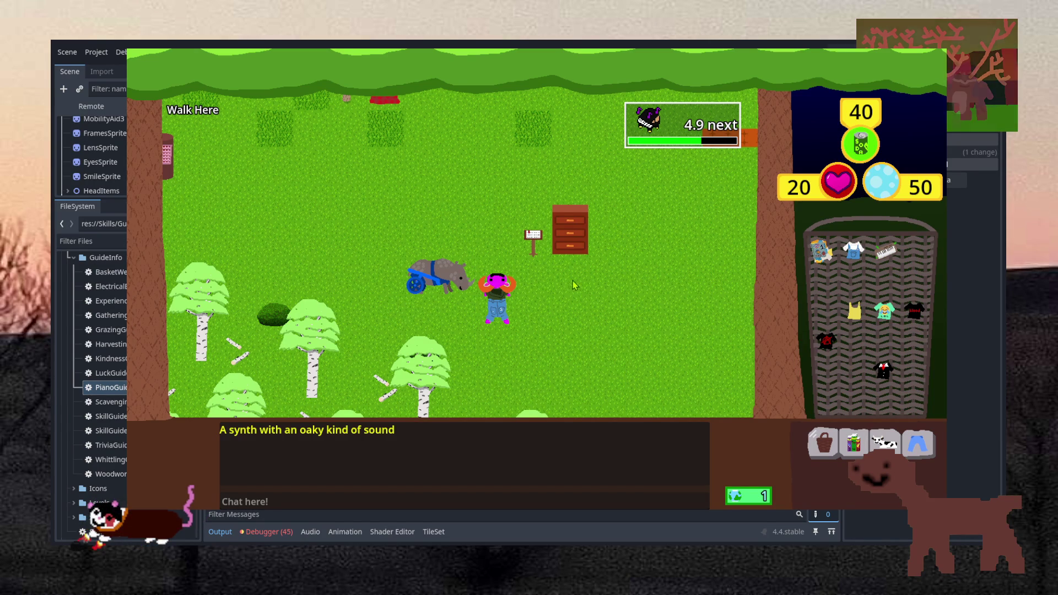
- Stop the running test game to return to the PianoGuideInfo.gd script
left_click(937, 49)
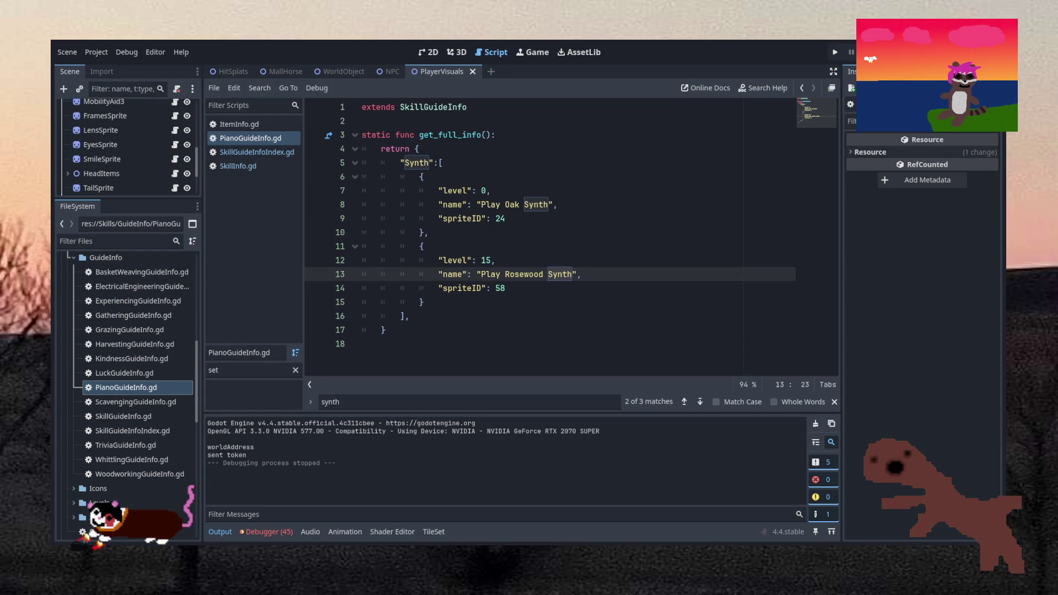
- Rerun the project with F5 and enter the player name and password in the login form
key("F5")
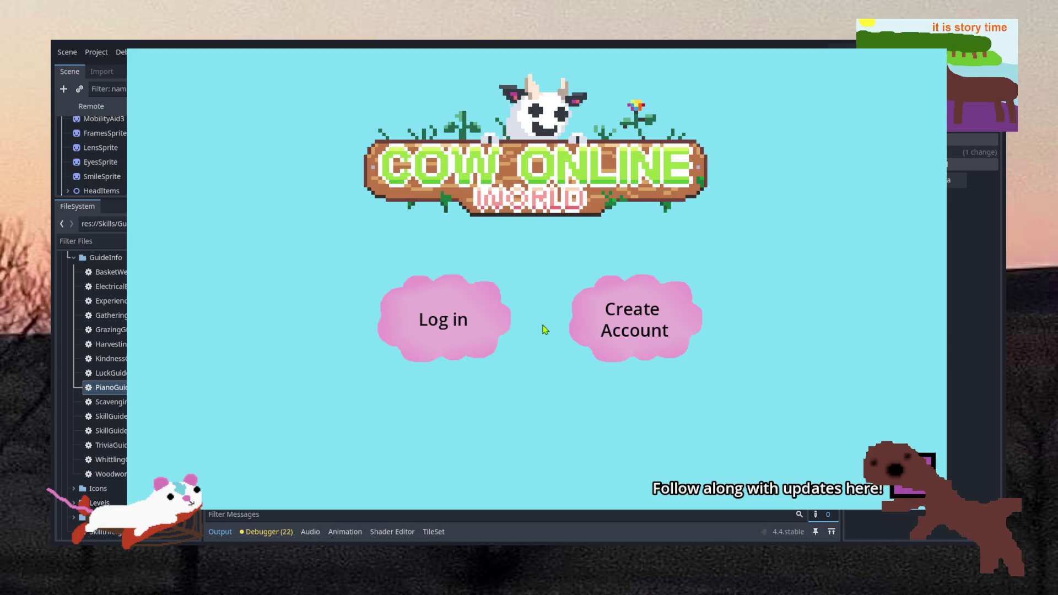
left_click(482, 350)
left_click(482, 350)
type("bob")
key("Tab")
type("password")
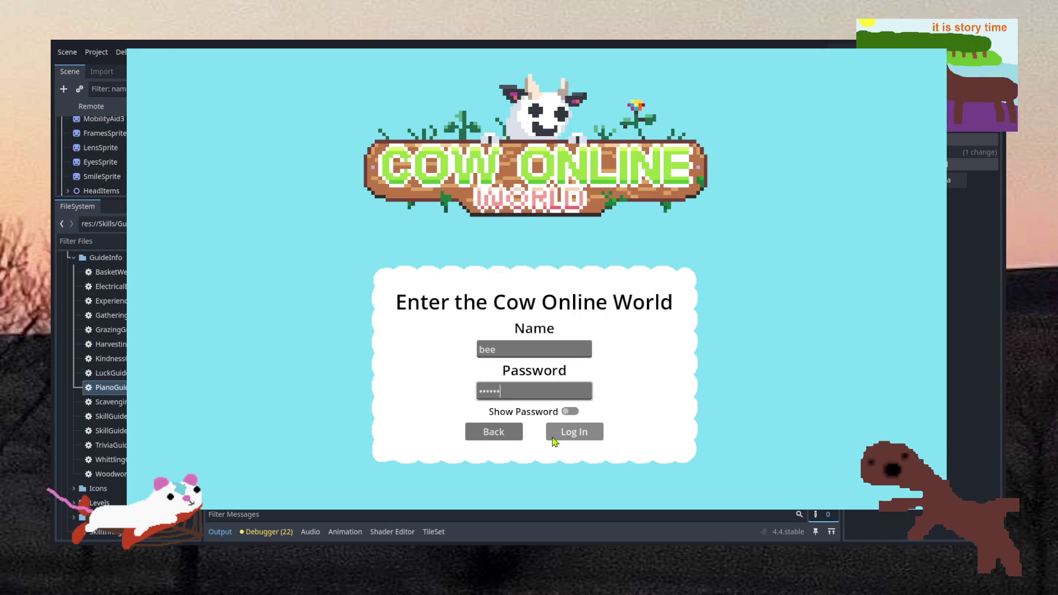
- Log in, enter Cow Online World 1, and walk down the path
left_click(569, 436)
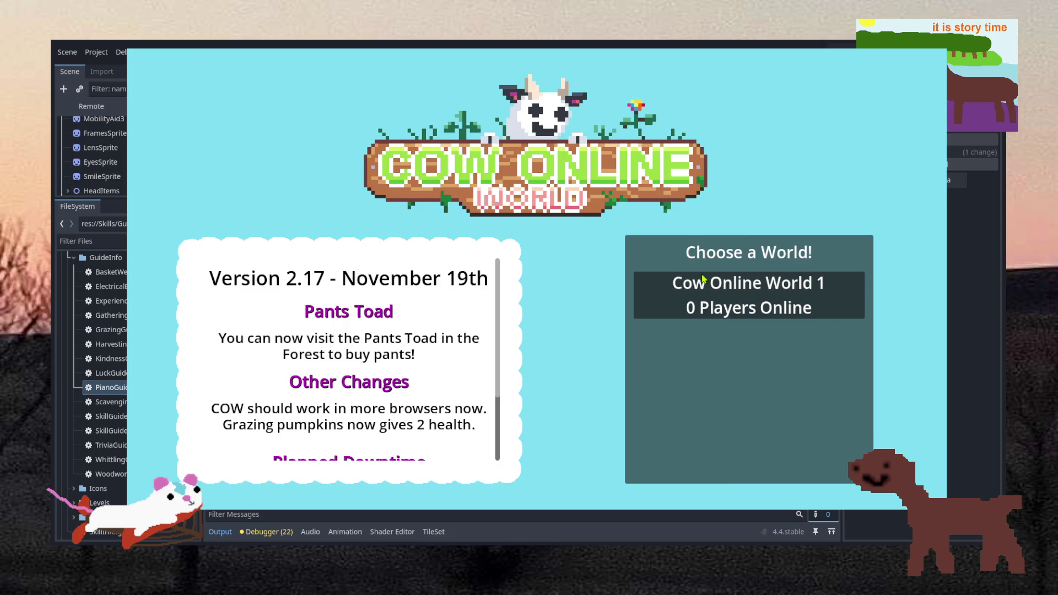
left_click(701, 279)
left_click(501, 375)
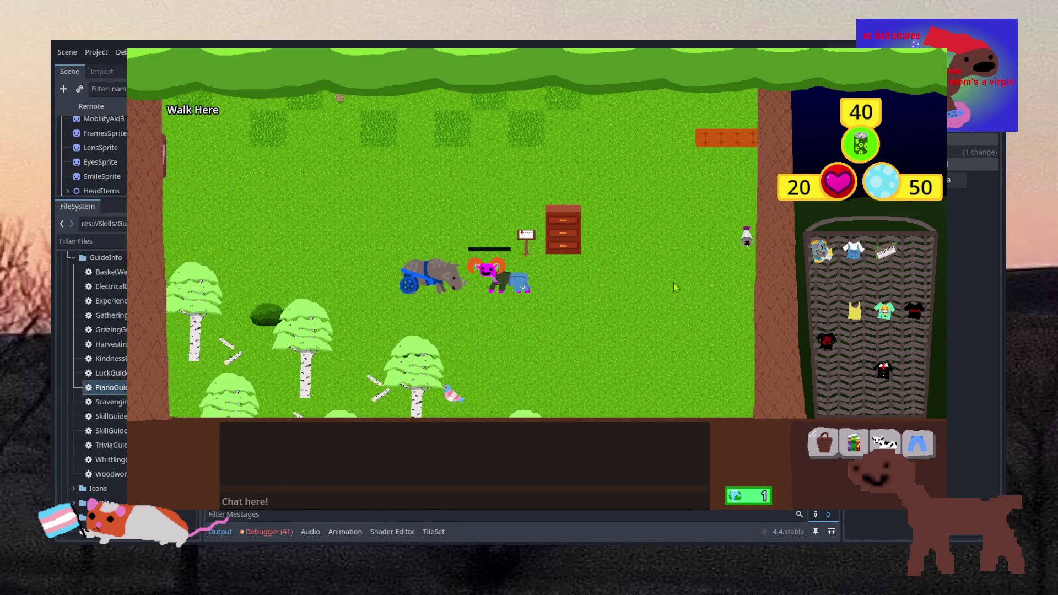
- Try to wear and play the Rosewood Synth, then walk right
left_click(893, 252)
left_click(893, 251)
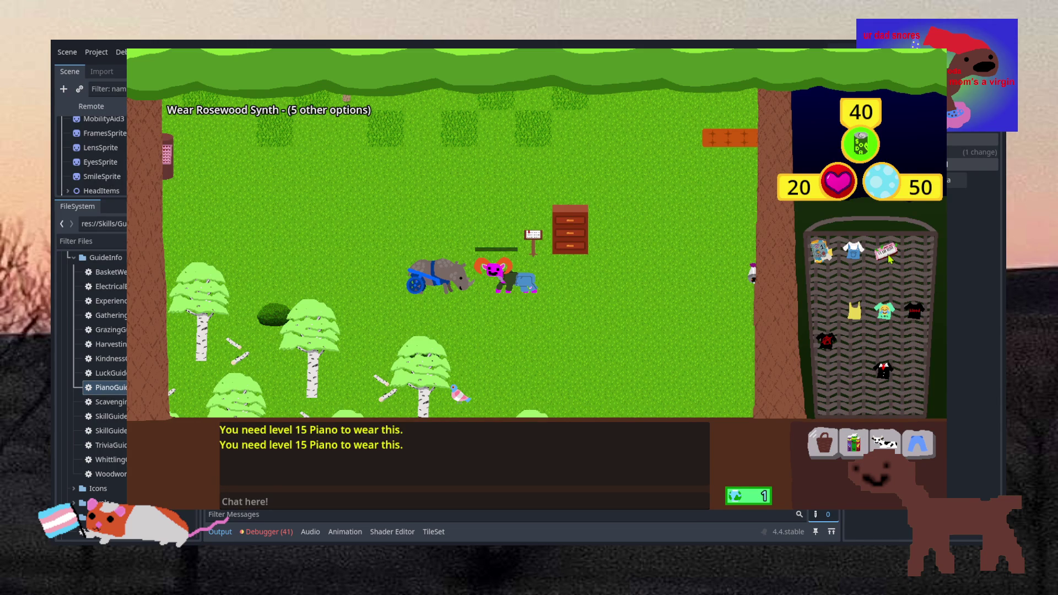
right_click(892, 255)
left_click(890, 259)
left_click(588, 287)
- Send the chat command ':giveXP Piano 5000' to grant Piano XP
left_click(477, 495)
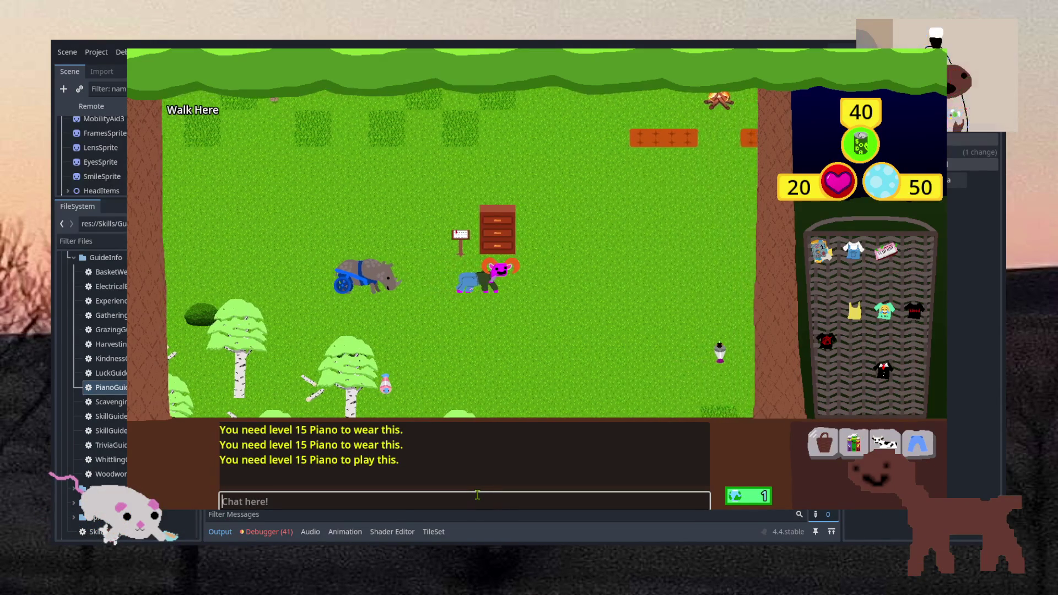
type(":giveXp")
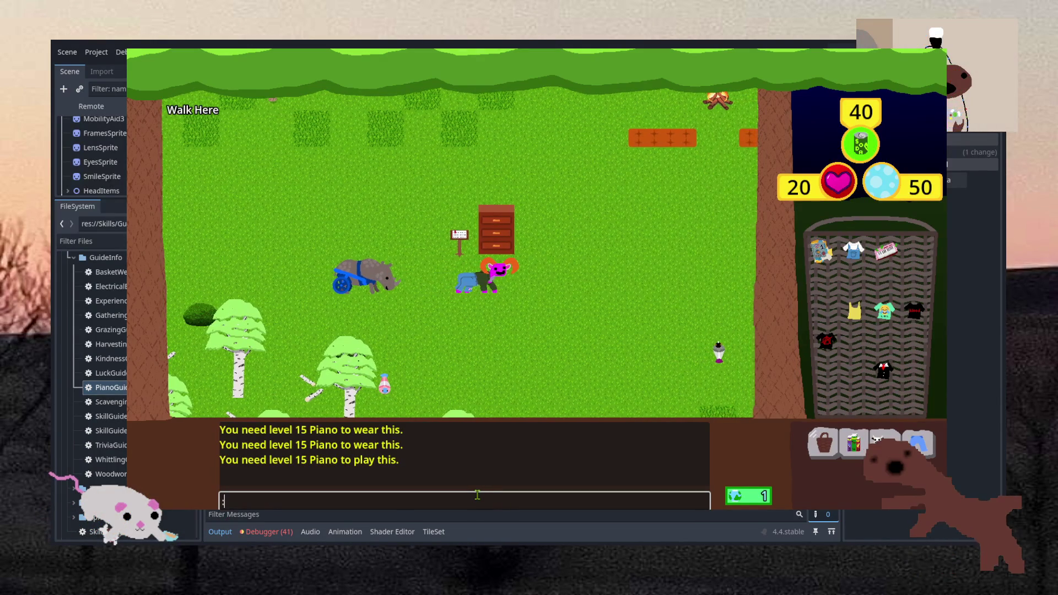
key("BackSpace")
type("P Piano ")
type("5000")
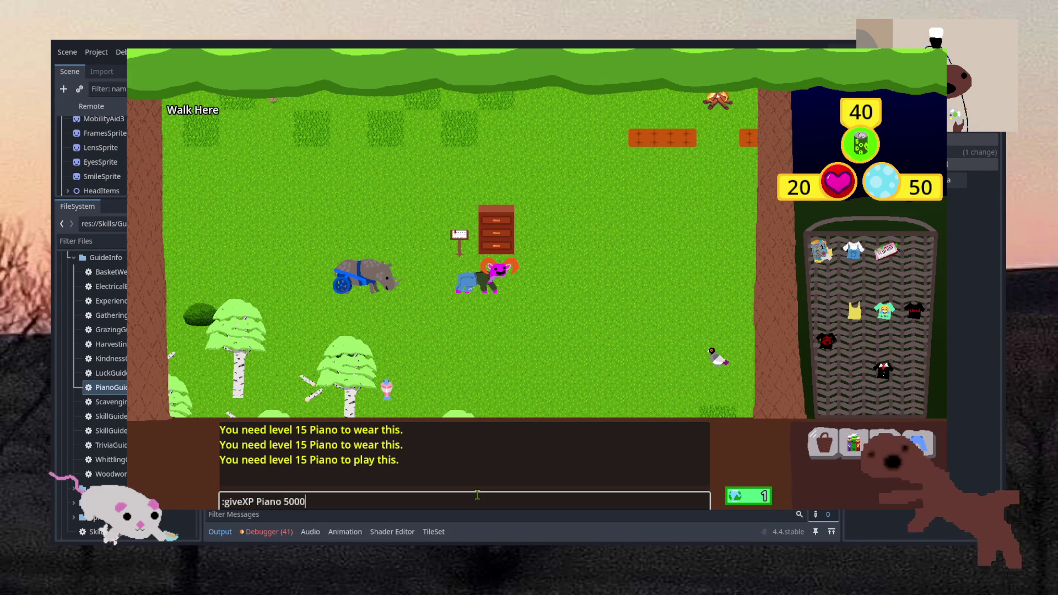
key("Return")
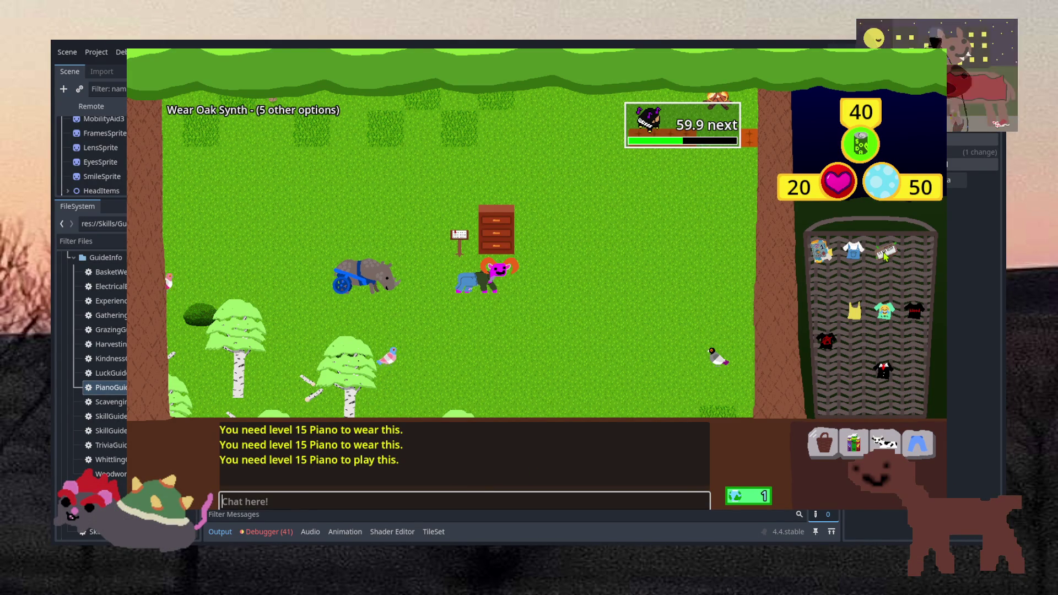
left_click(414, 282)
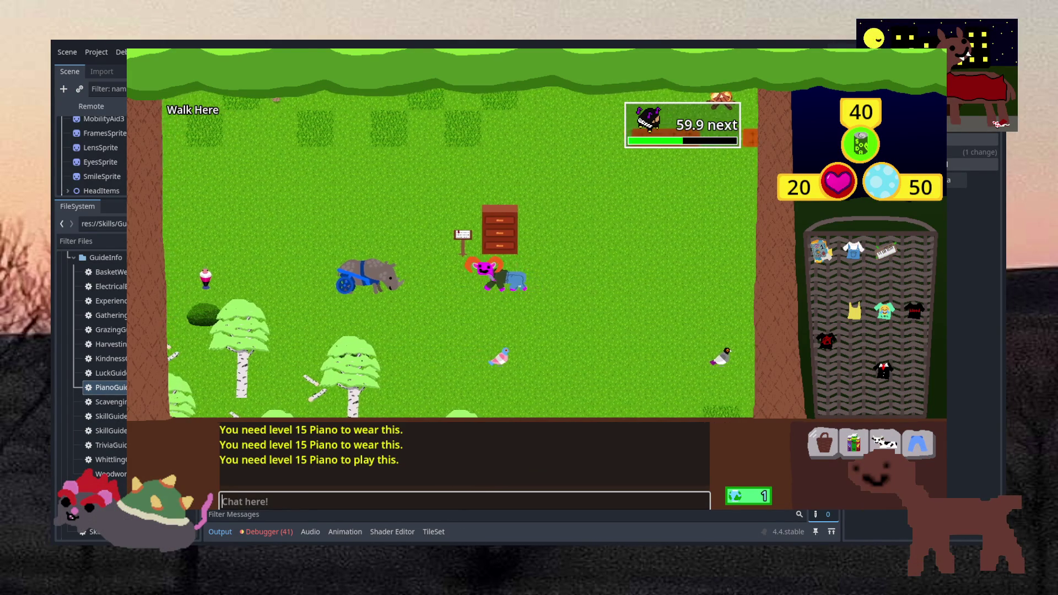
- Show the skill books and check the Piano guide's synths, then Electrical Engineering and Scavenging
key("k")
left_click(894, 311)
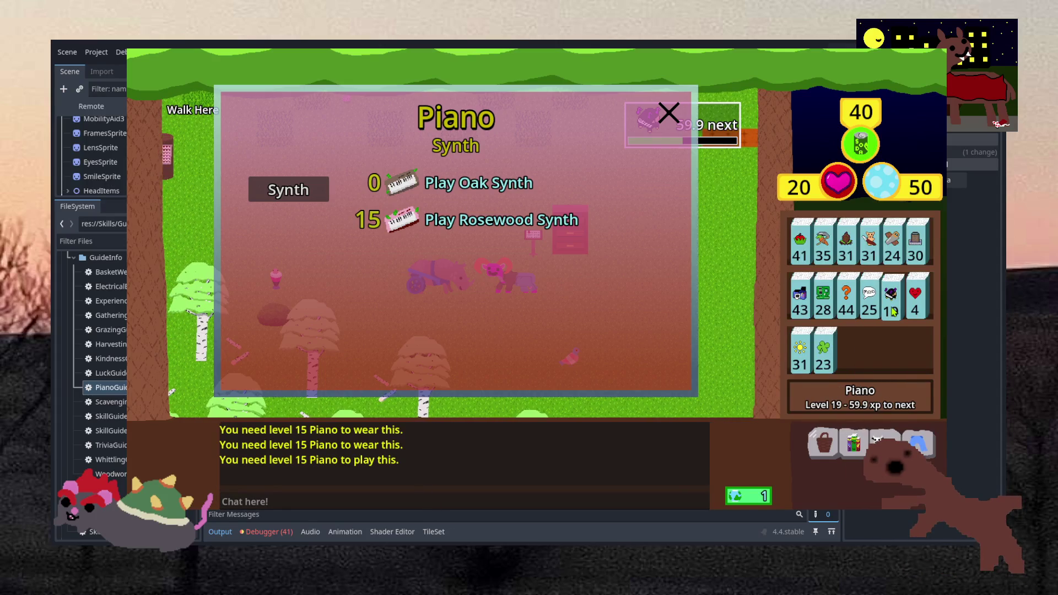
left_click(823, 301)
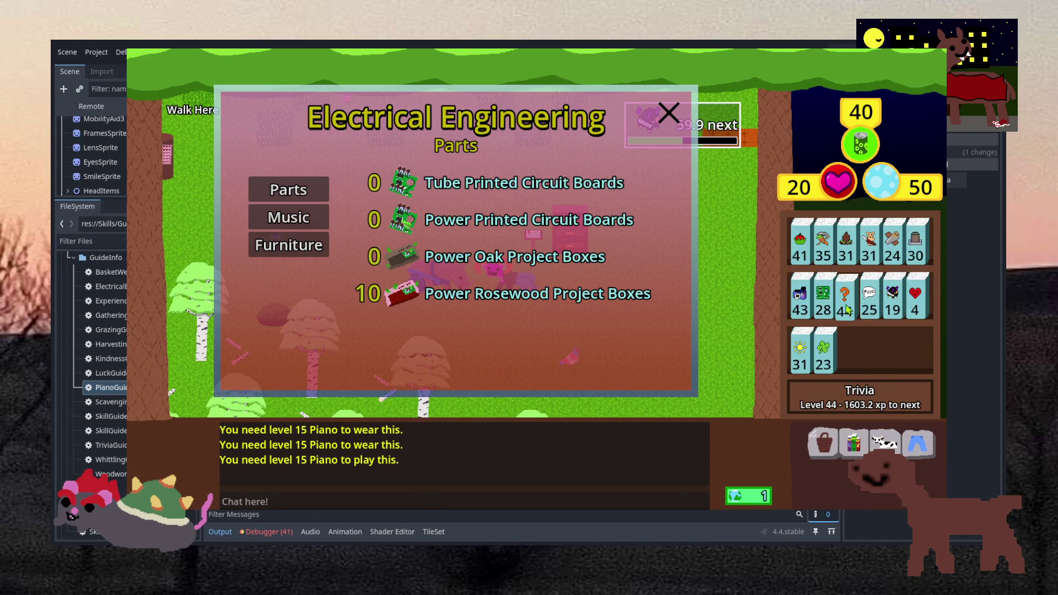
left_click(811, 308)
- Browse Harvesting, Gathering, Basket Weaving, Kindness, Piano, Luck, Experiencing and Trivia guides, then walk on
left_click(823, 243)
left_click(846, 243)
left_click(915, 243)
left_click(926, 305)
left_click(893, 298)
left_click(823, 350)
left_click(800, 350)
left_click(848, 300)
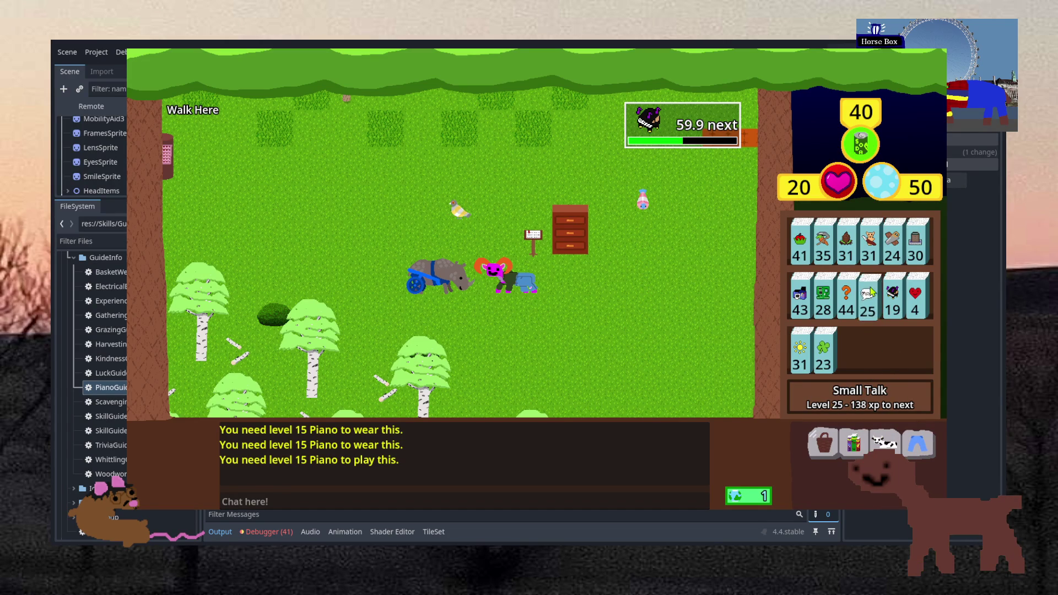
left_click(532, 269)
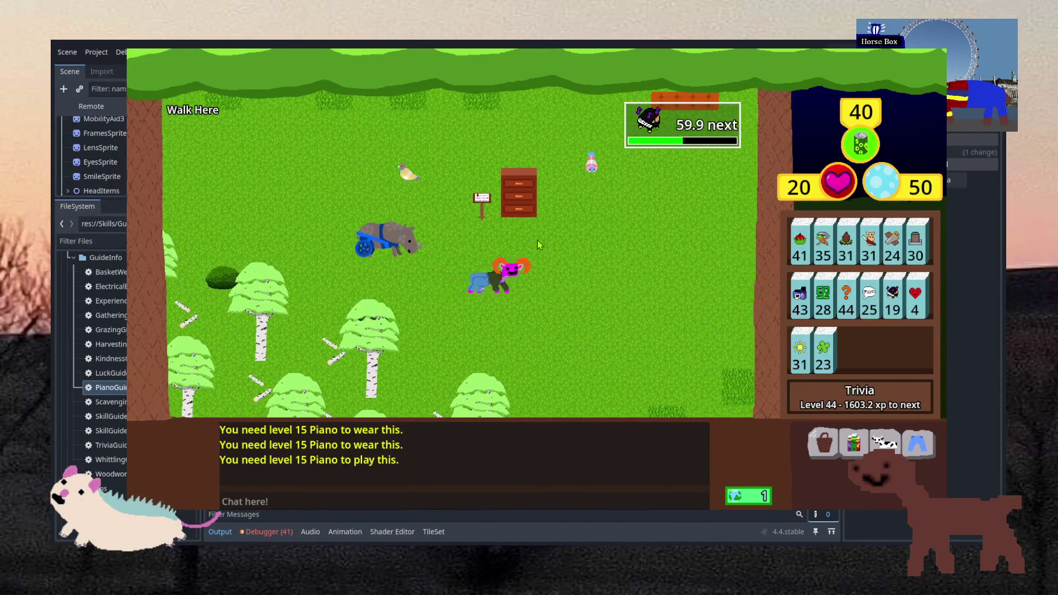
- Walk up the field with the W, A and D keys and graze the grass patches
key("w")
key("d")
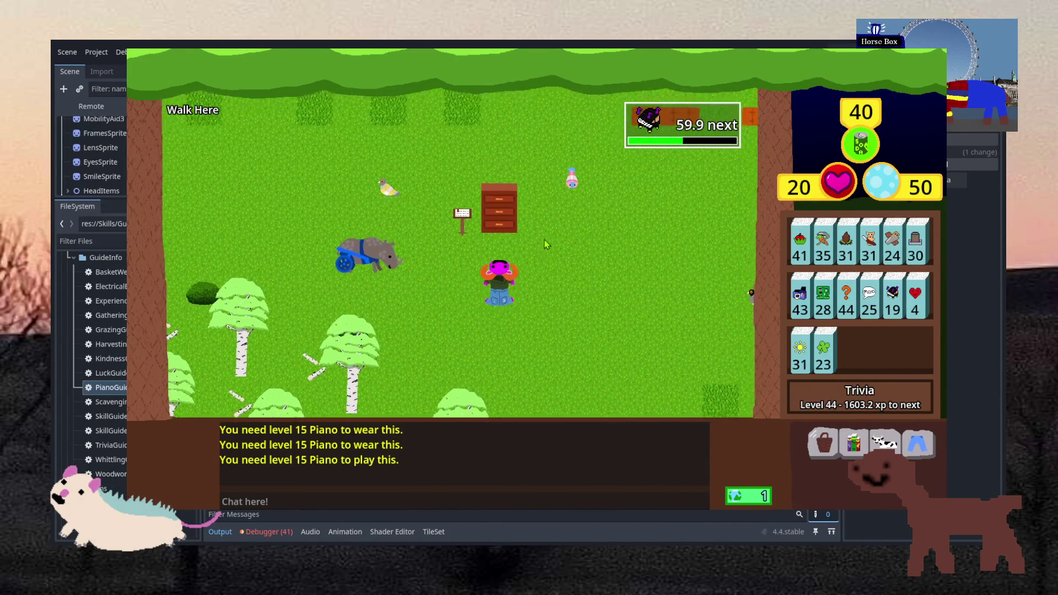
key("a")
key("w")
key("d")
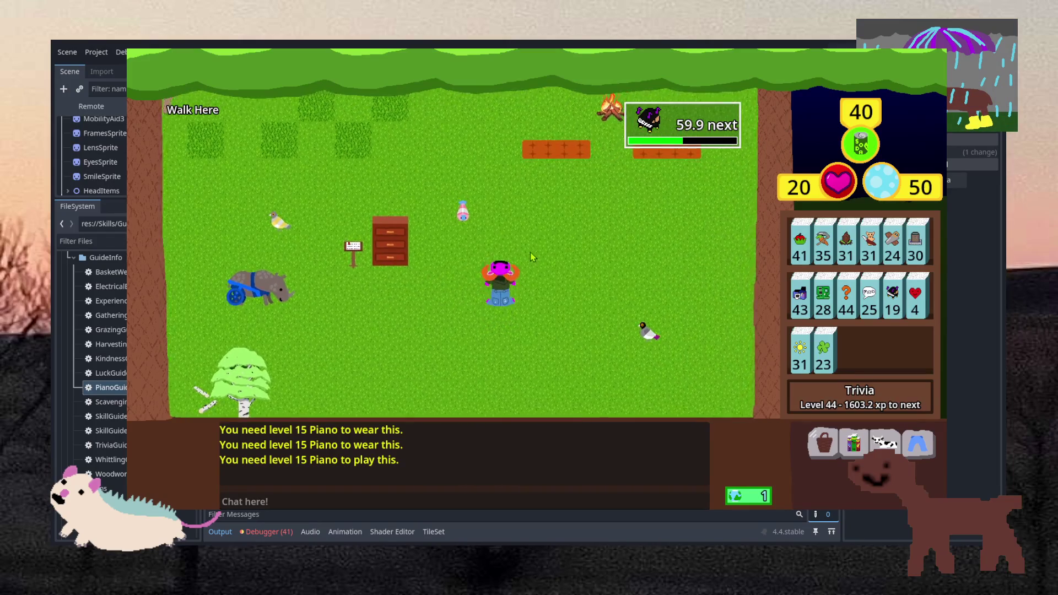
key("w")
key("a")
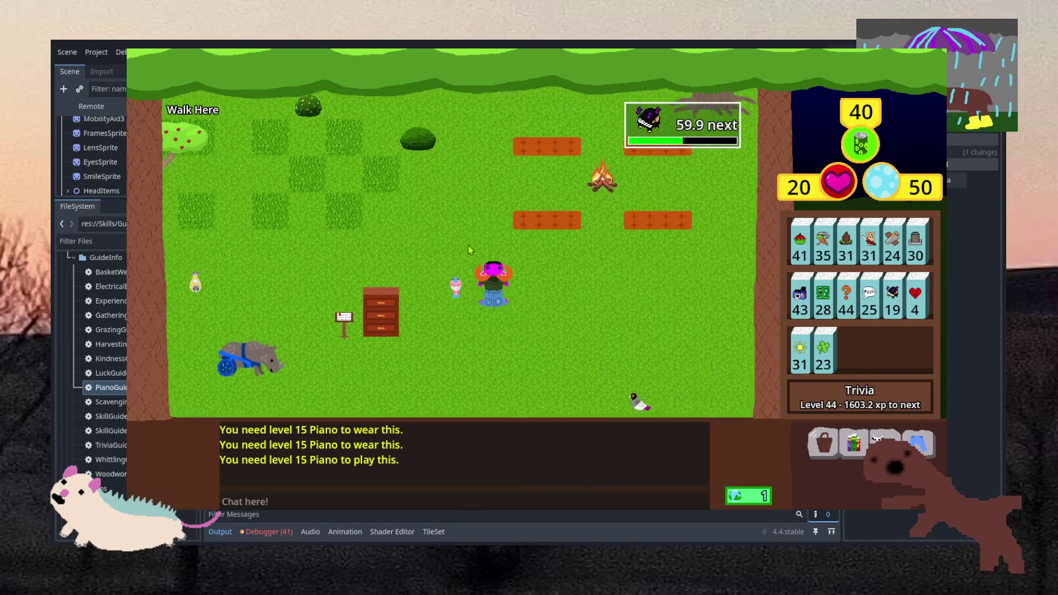
key("w")
key("a")
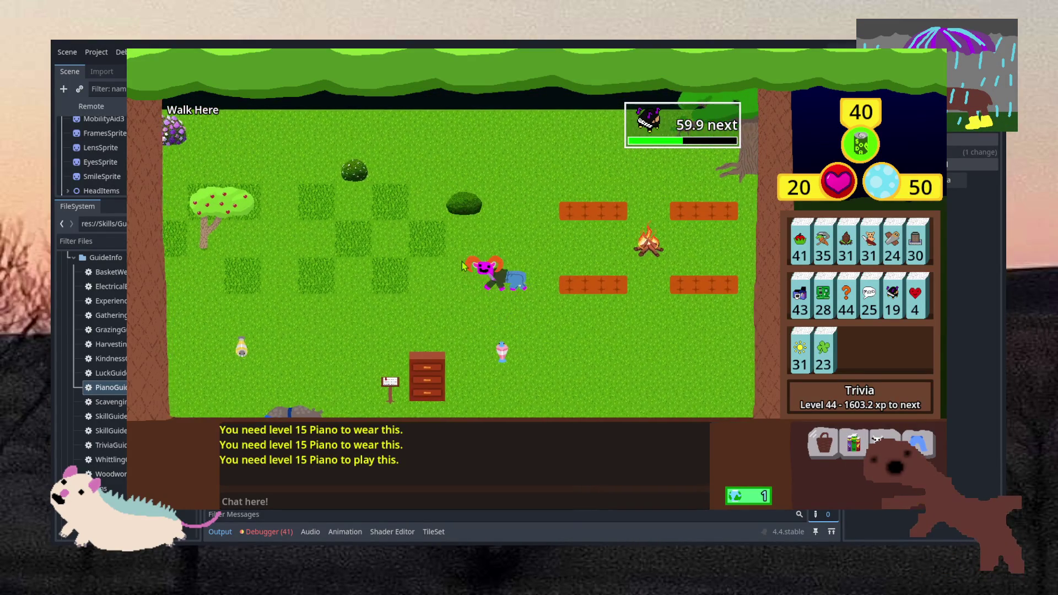
left_click(453, 290)
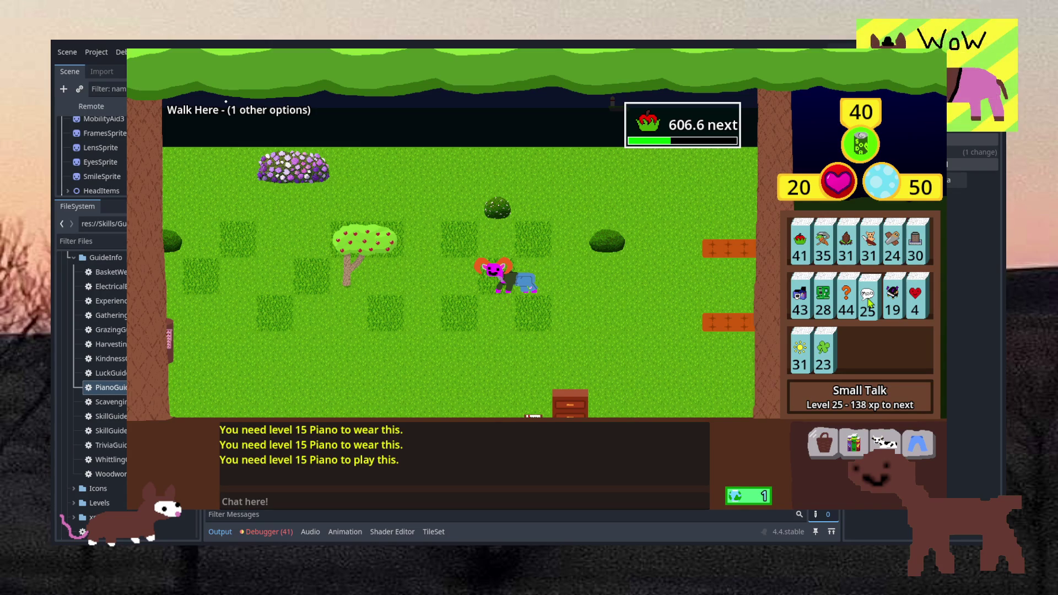
- Browse the Electrical Engineering, Harvesting, Scavenging, Gathering, Whittling, Basket Weaving, Kindness and Piano guides
left_click(832, 309)
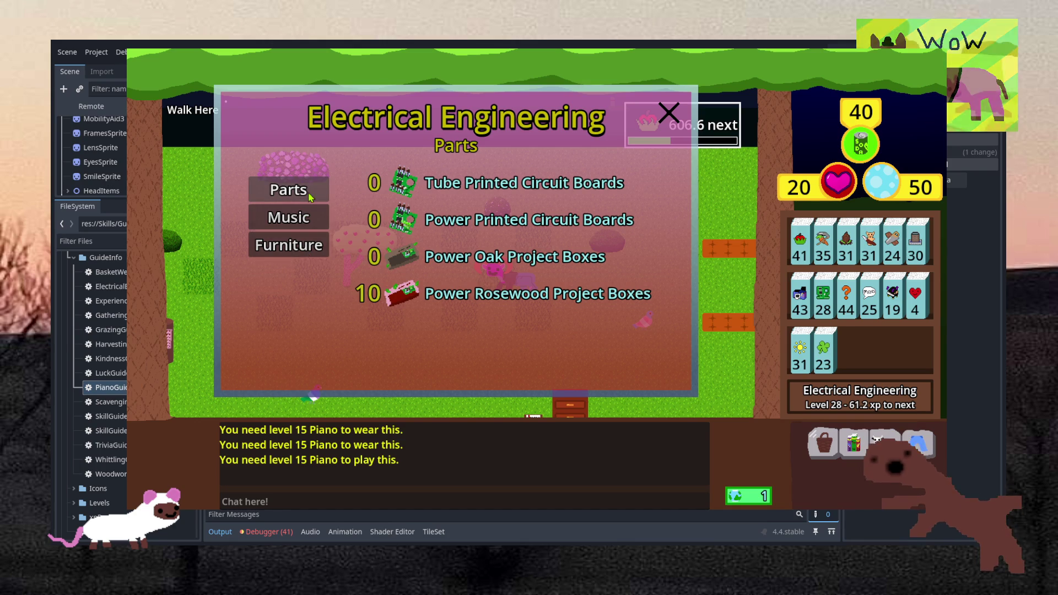
left_click(800, 293)
left_click(823, 241)
left_click(814, 286)
left_click(822, 293)
left_click(844, 245)
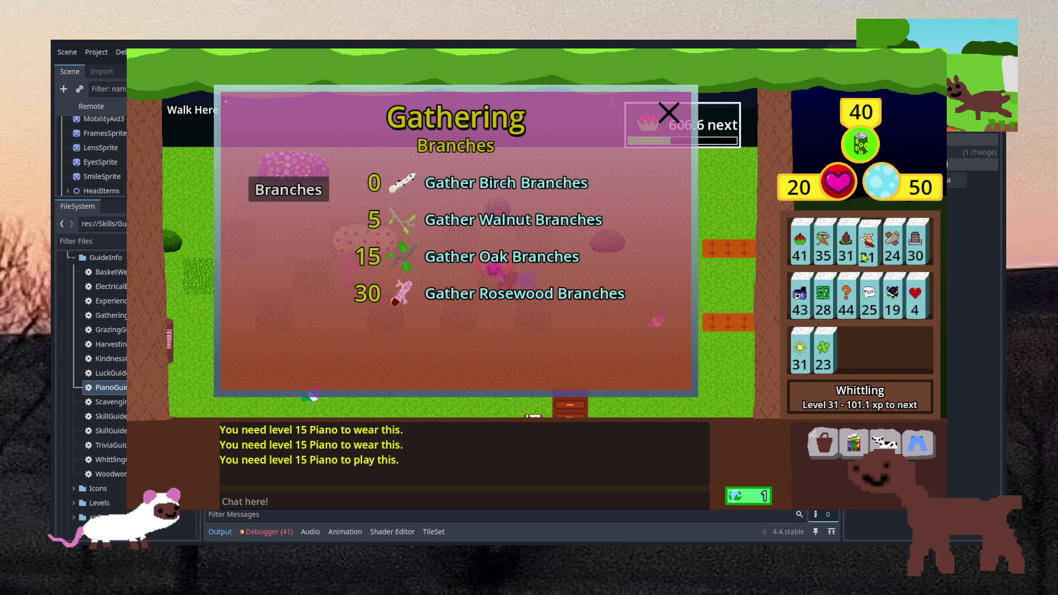
left_click(863, 257)
left_click(915, 243)
left_click(926, 286)
left_click(891, 294)
left_click(890, 294)
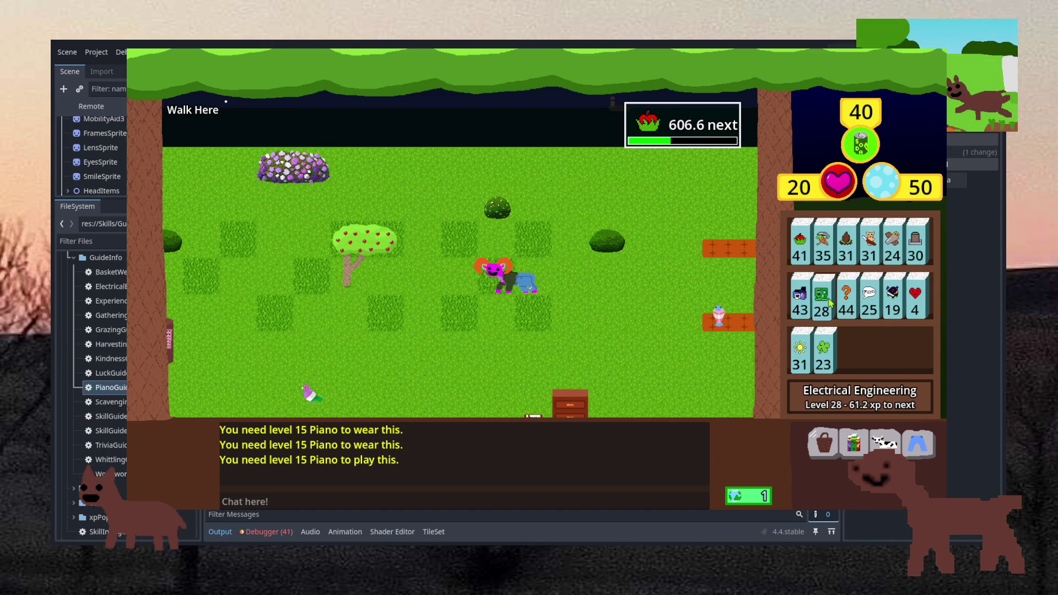
- Walk down-left, graze the grass, and glance at the Piano guide
left_click(475, 323)
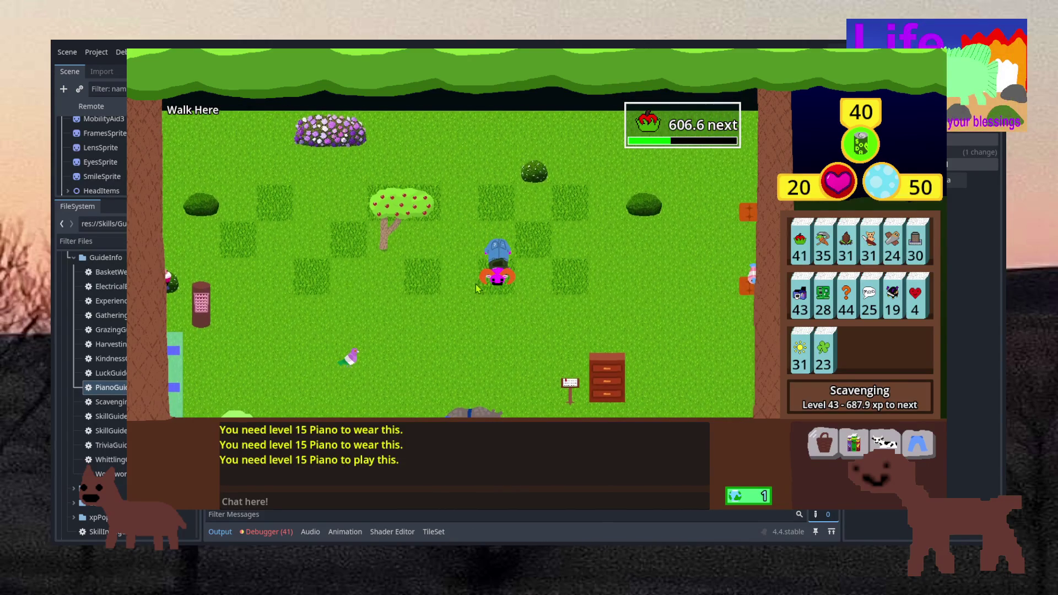
left_click(471, 280)
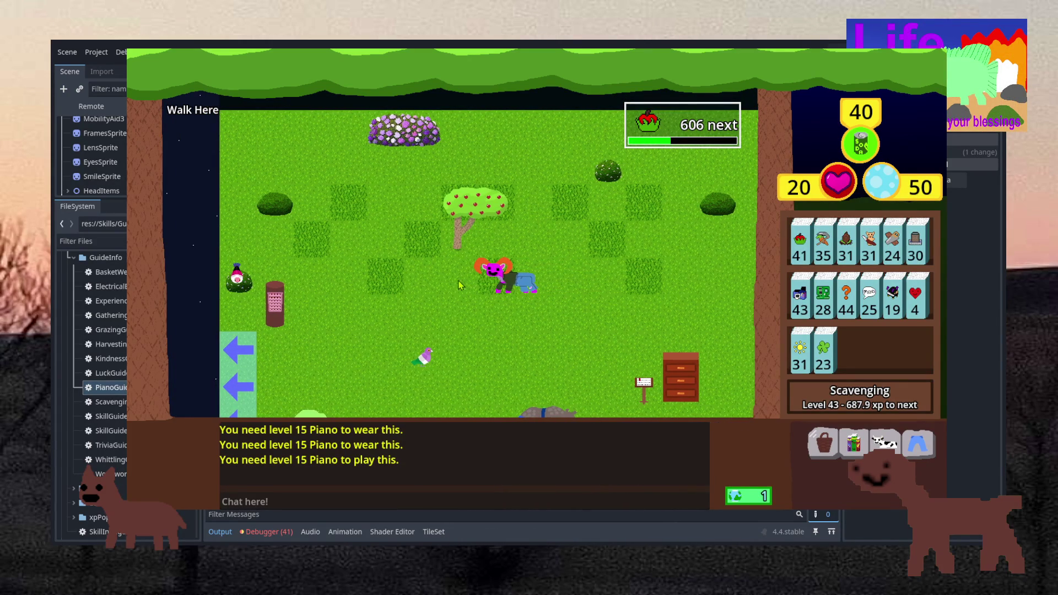
left_click(483, 287)
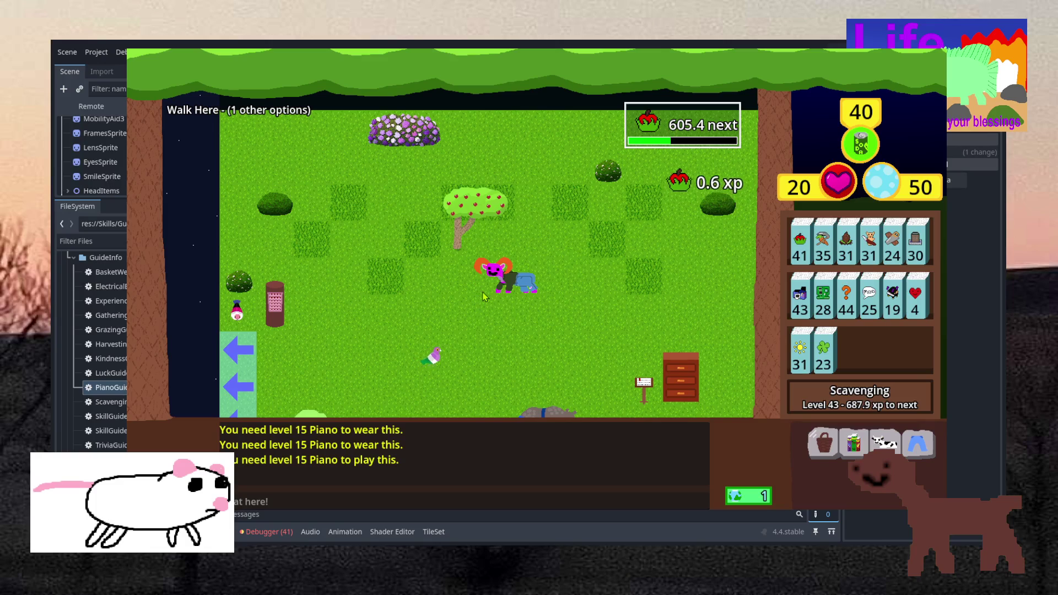
left_click(472, 328)
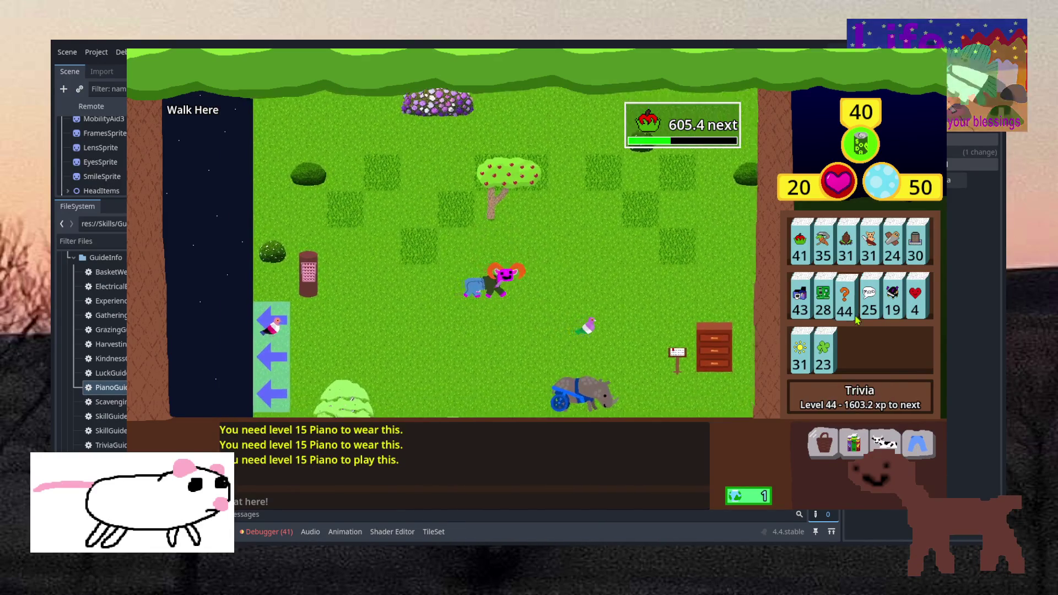
left_click(868, 302)
left_click(869, 303)
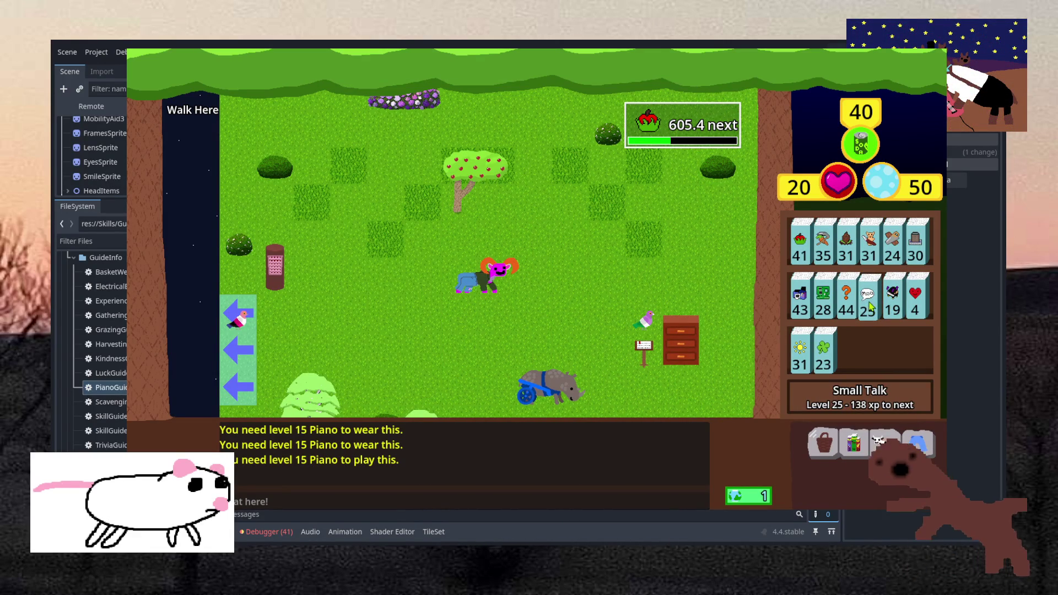
- View the Grazing guide's bonuses and foods list, plus the Kindness, Piano and Trivia guides
left_click(800, 242)
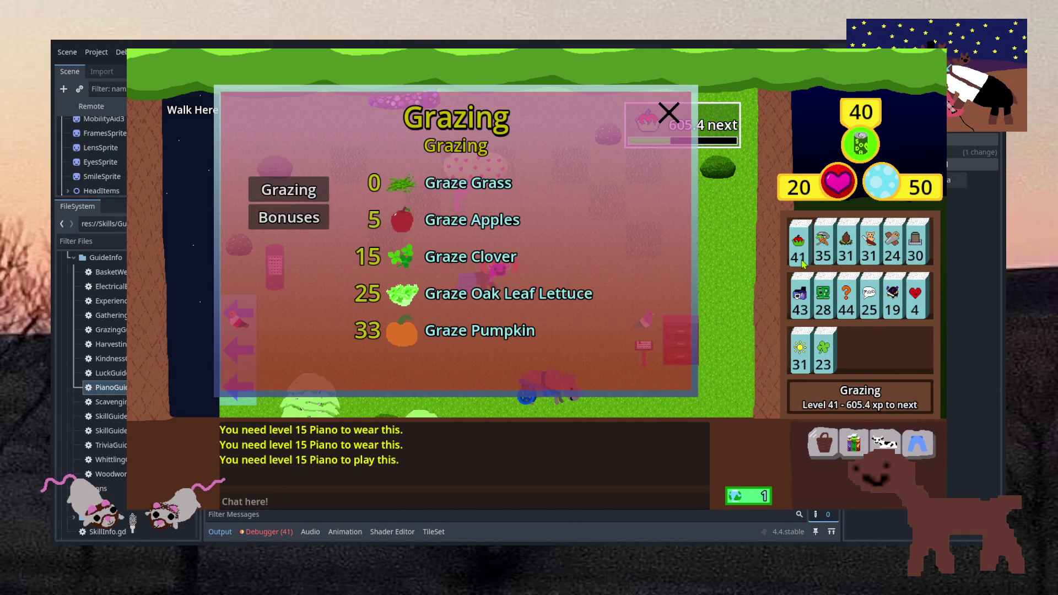
left_click(299, 220)
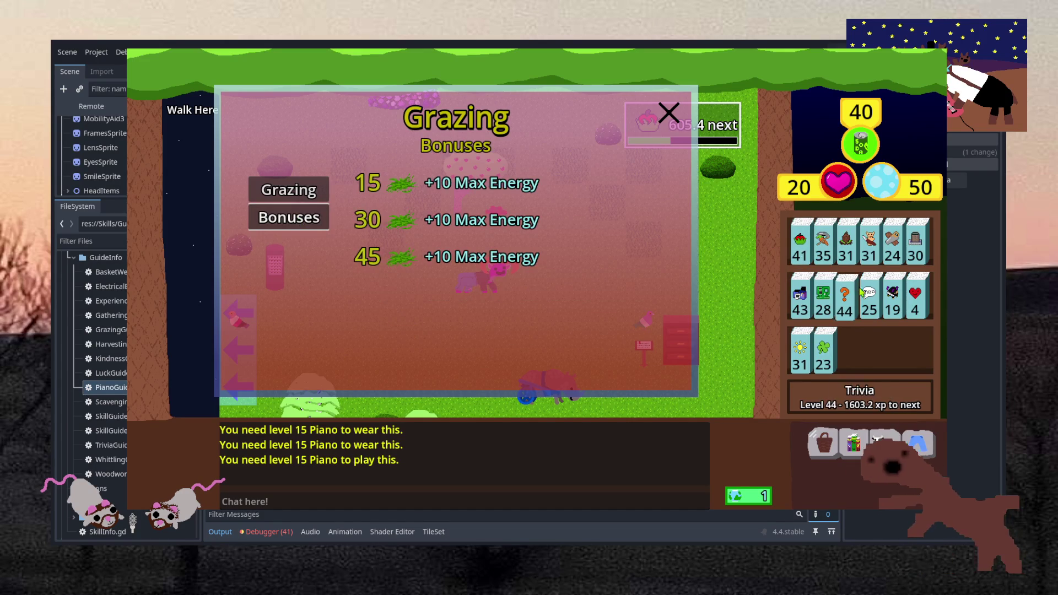
left_click(915, 294)
left_click(892, 293)
left_click(845, 293)
left_click(793, 252)
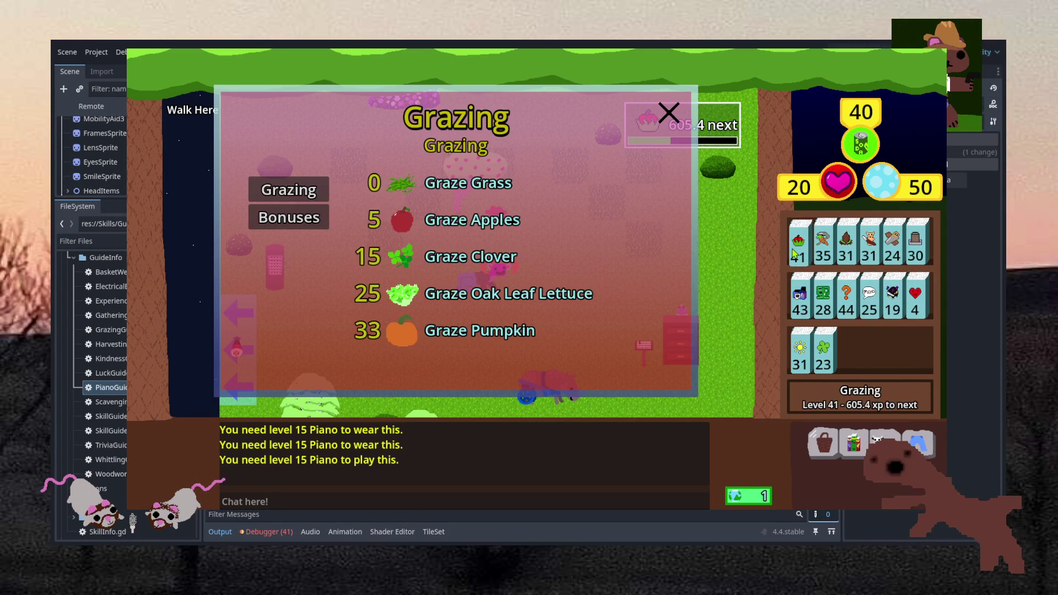
left_click(315, 212)
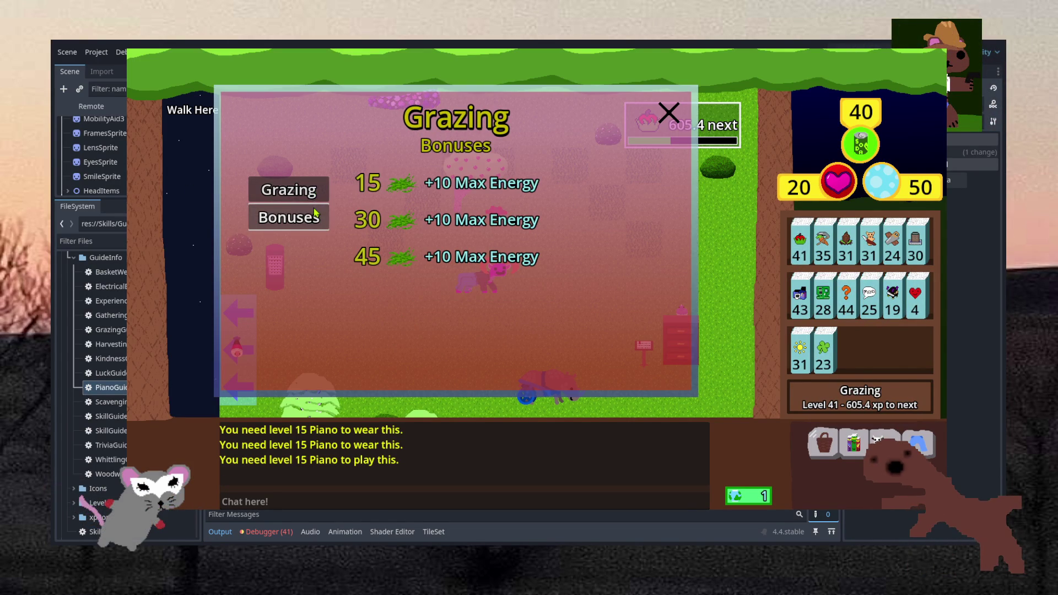
- Flip through Whittling, Gathering, Woodworking, Basket Weaving, Kindness, Piano, Electrical Engineering and Trivia guides
left_click(869, 242)
left_click(846, 242)
left_click(892, 242)
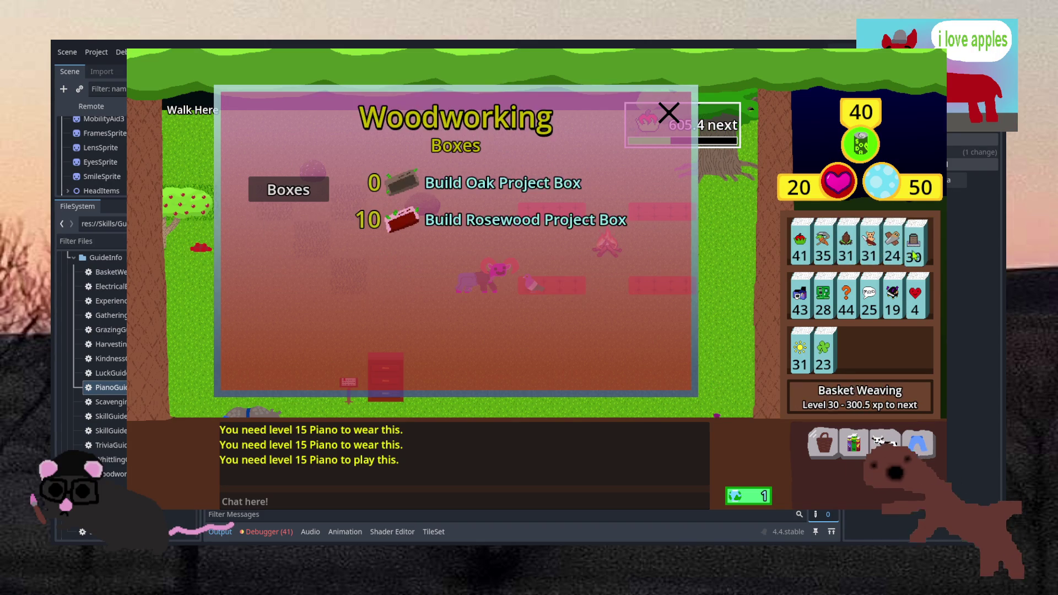
left_click(915, 242)
left_click(919, 289)
left_click(892, 295)
left_click(822, 295)
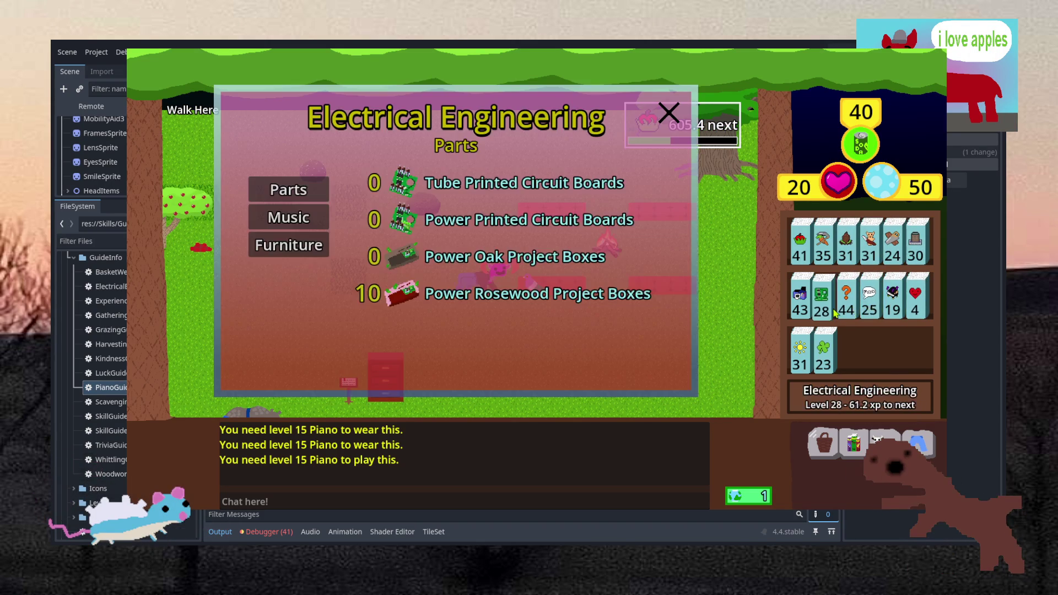
left_click(847, 305)
- Check the Luck, Experiencing, Electrical Engineering and Scavenging guides, then close the guide
left_click(822, 348)
left_click(799, 350)
left_click(823, 298)
left_click(821, 350)
left_click(799, 295)
left_click(823, 295)
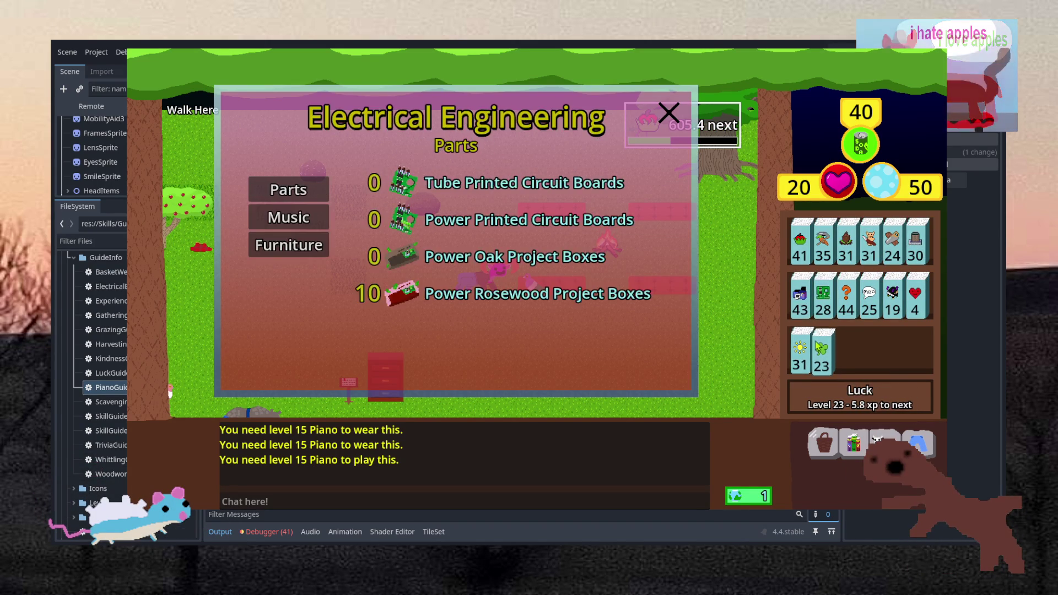
left_click(869, 295)
- Review the Trivia, Gathering, Grazing, Electrical Engineering, Experiencing and Luck guides, then close it
left_click(847, 306)
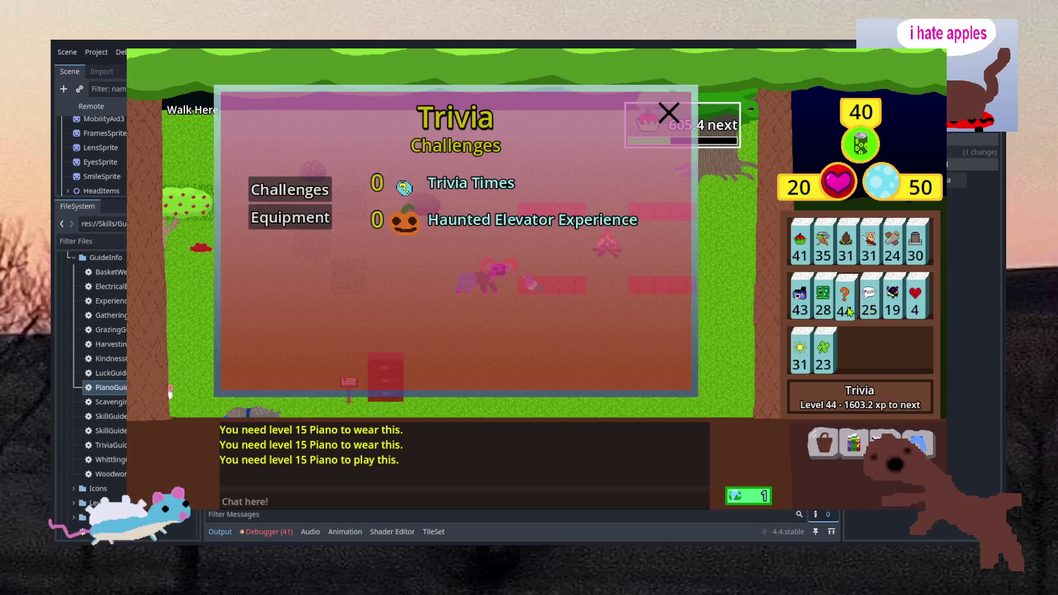
left_click(846, 242)
left_click(800, 243)
left_click(822, 295)
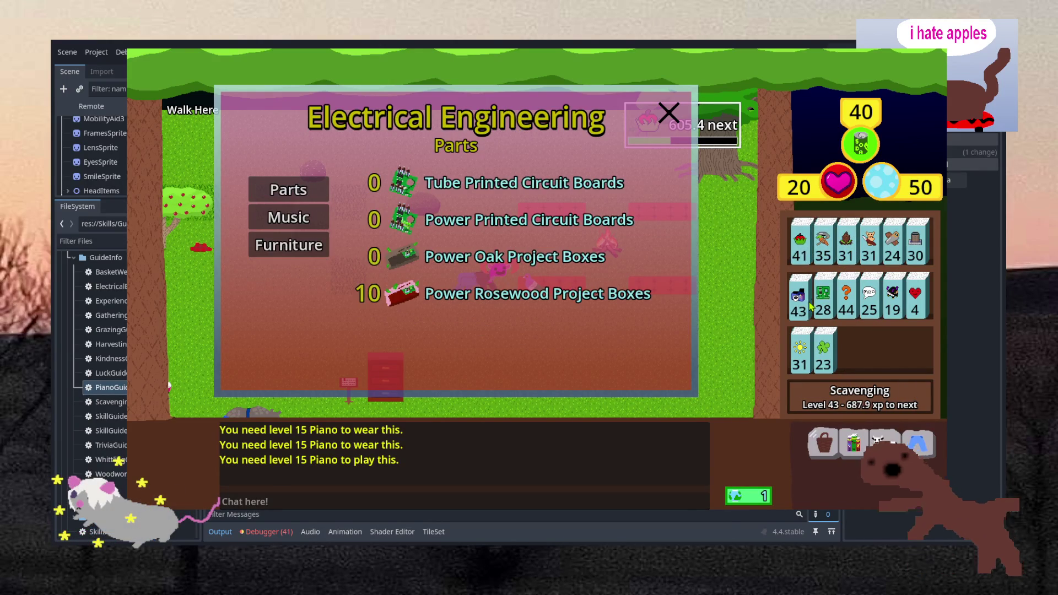
left_click(800, 348)
left_click(825, 336)
left_click(846, 295)
left_click(845, 295)
- Confirm the Woodworking guide lists Oak Project Box at 0 and Rosewood at 10
left_click(892, 295)
left_click(912, 308)
left_click(915, 246)
left_click(870, 245)
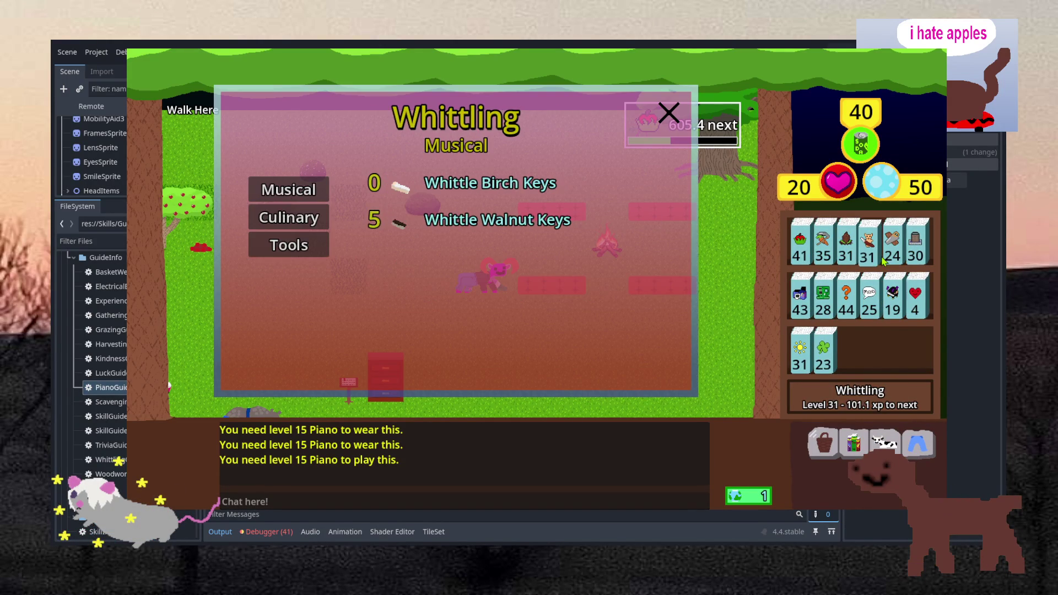
left_click(891, 259)
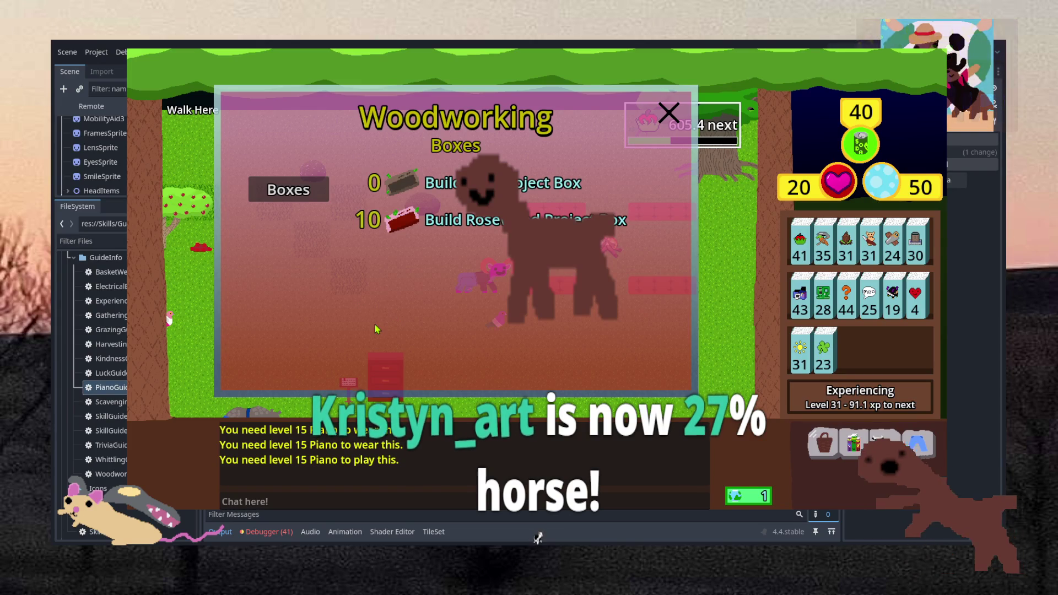
left_click(668, 113)
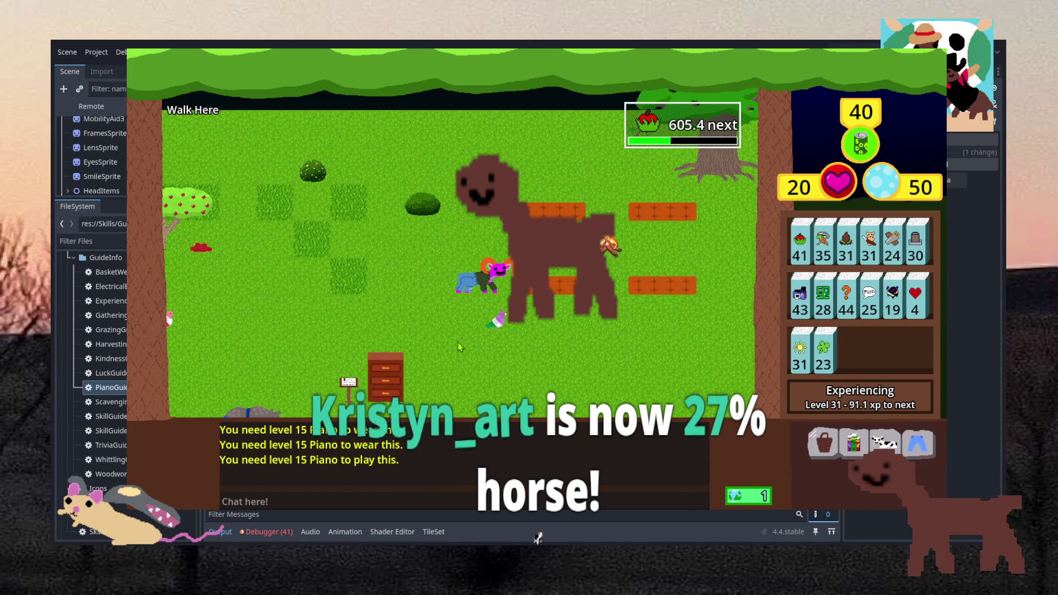
- Walk to a grass patch and graze it, then wander the clearing and step up a tile
left_click(434, 296)
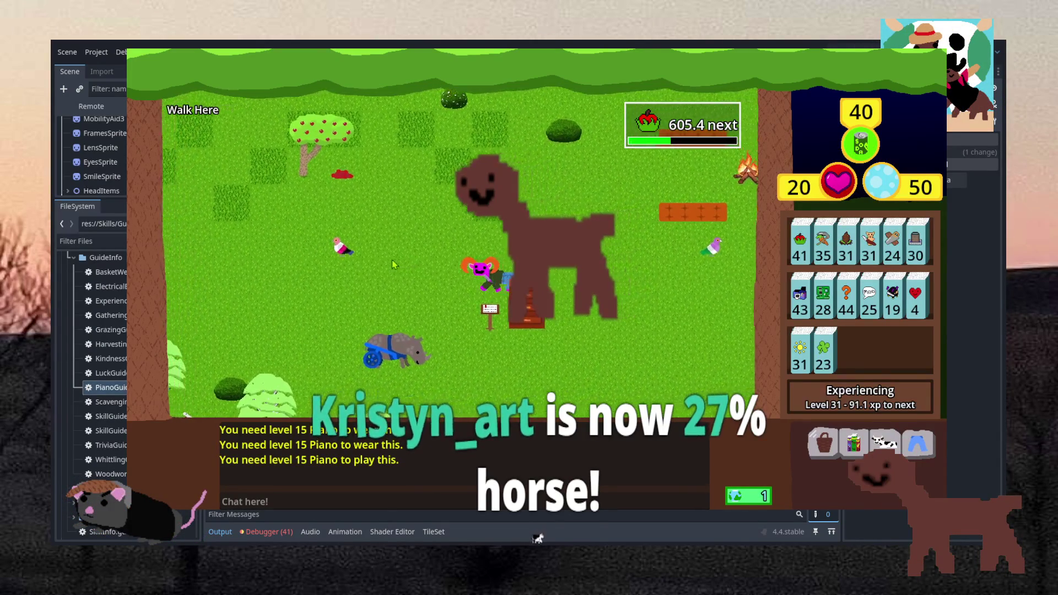
left_click(484, 217)
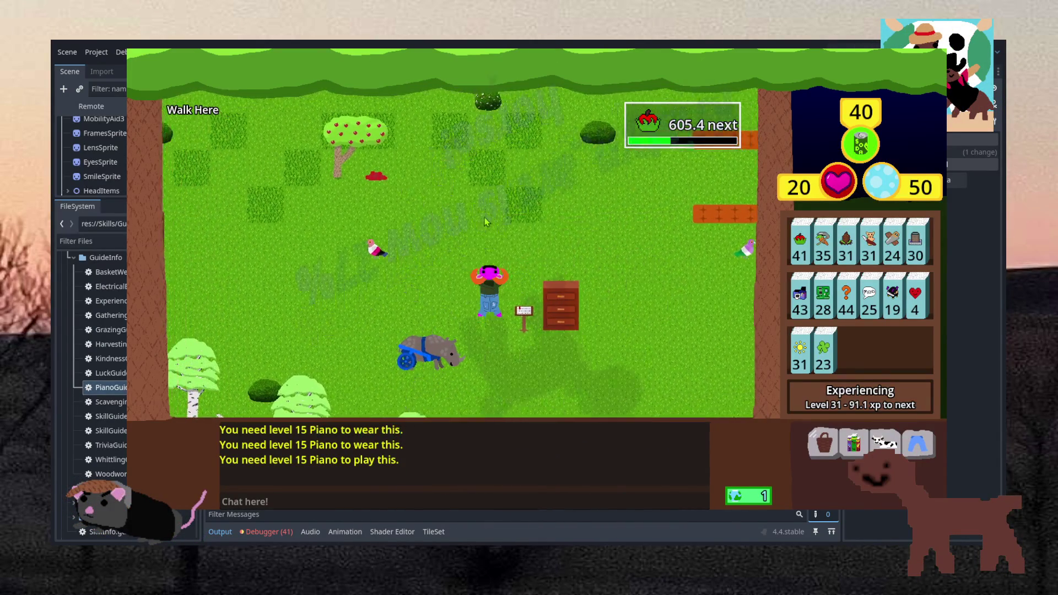
left_click(524, 269)
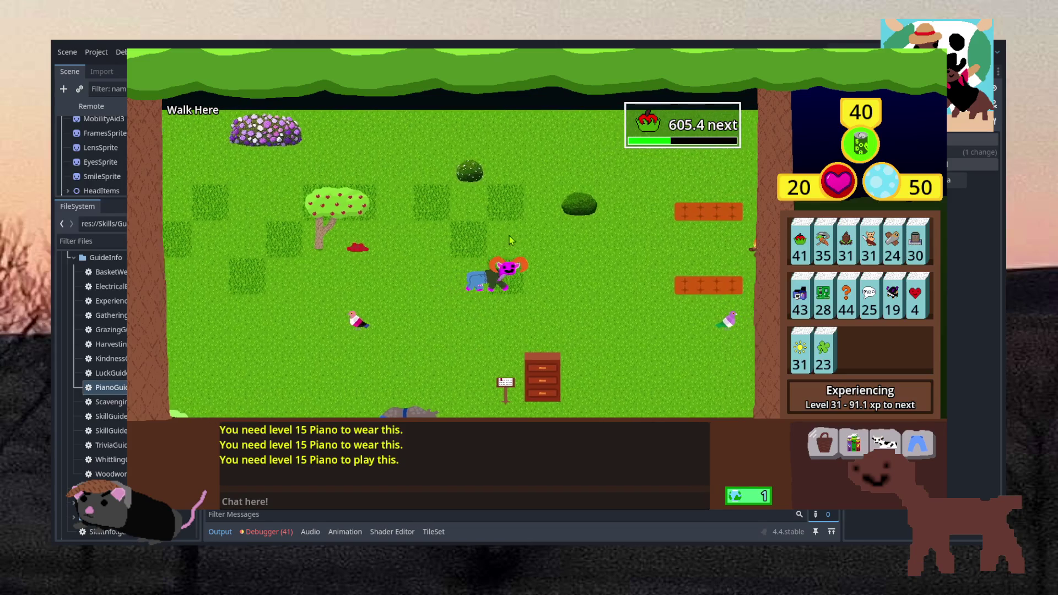
left_click(487, 325)
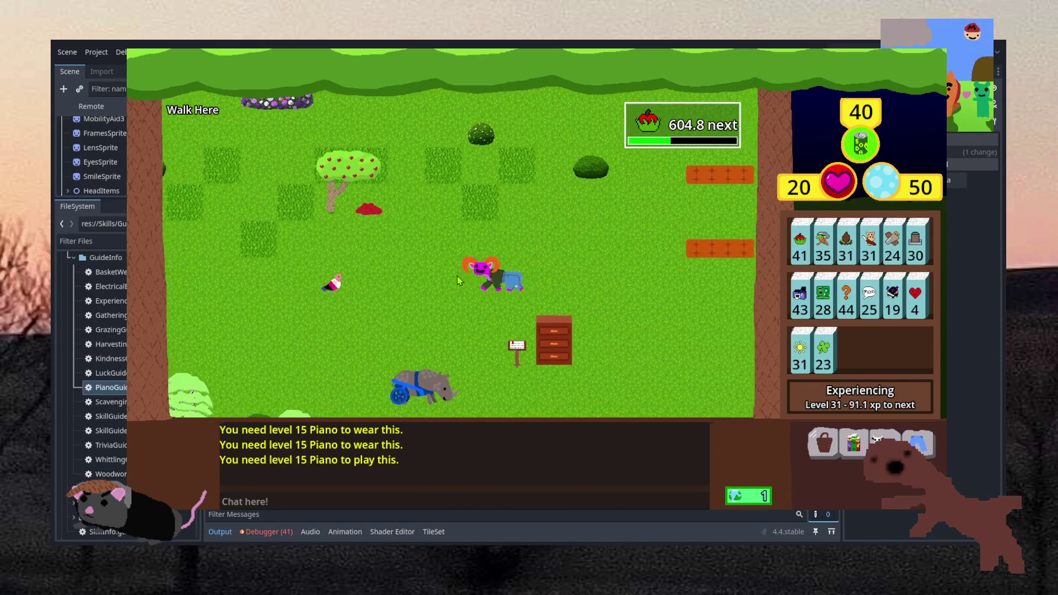
left_click(459, 281)
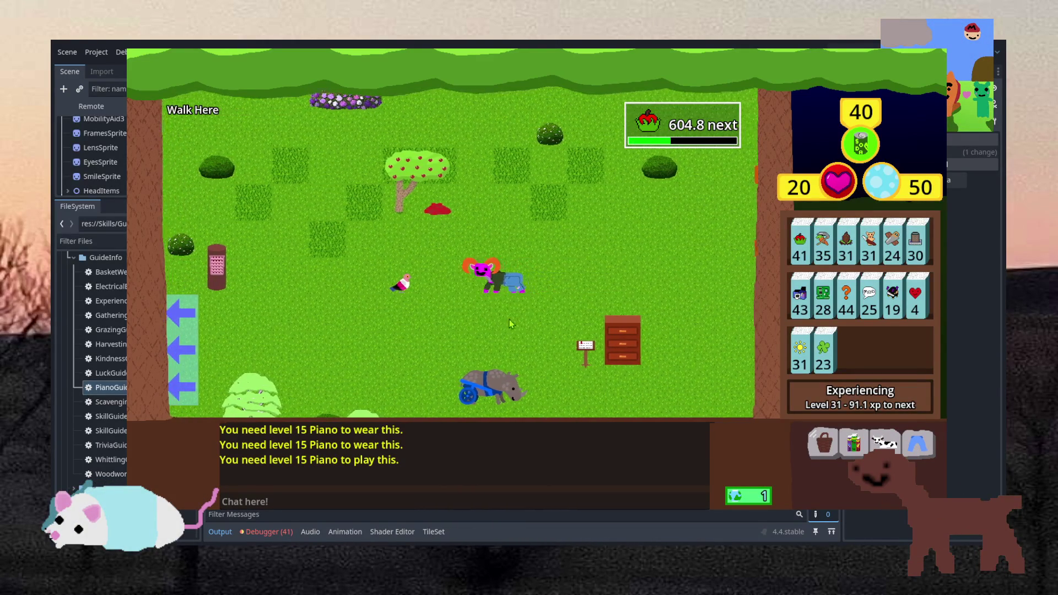
left_click(526, 313)
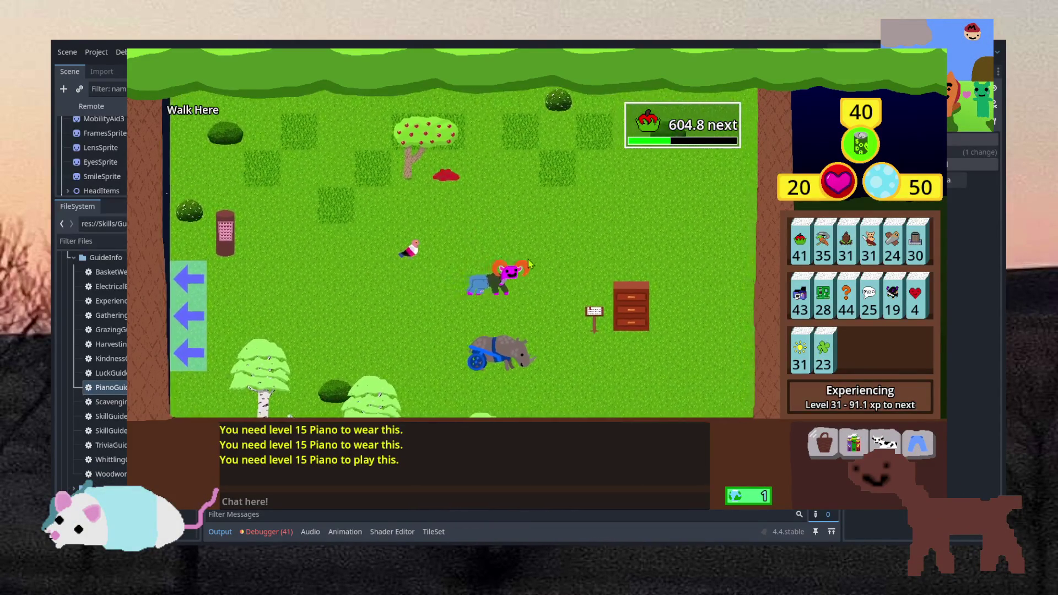
left_click(528, 259)
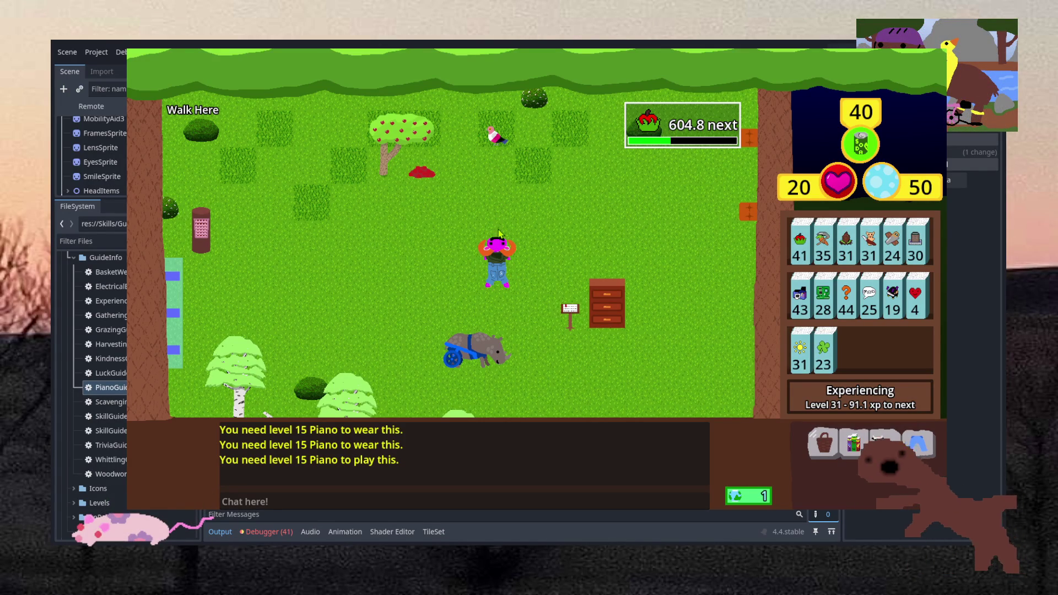
key("Up")
- Harvest the red pile near the apple tree with Harvest Pile
right_click(463, 263)
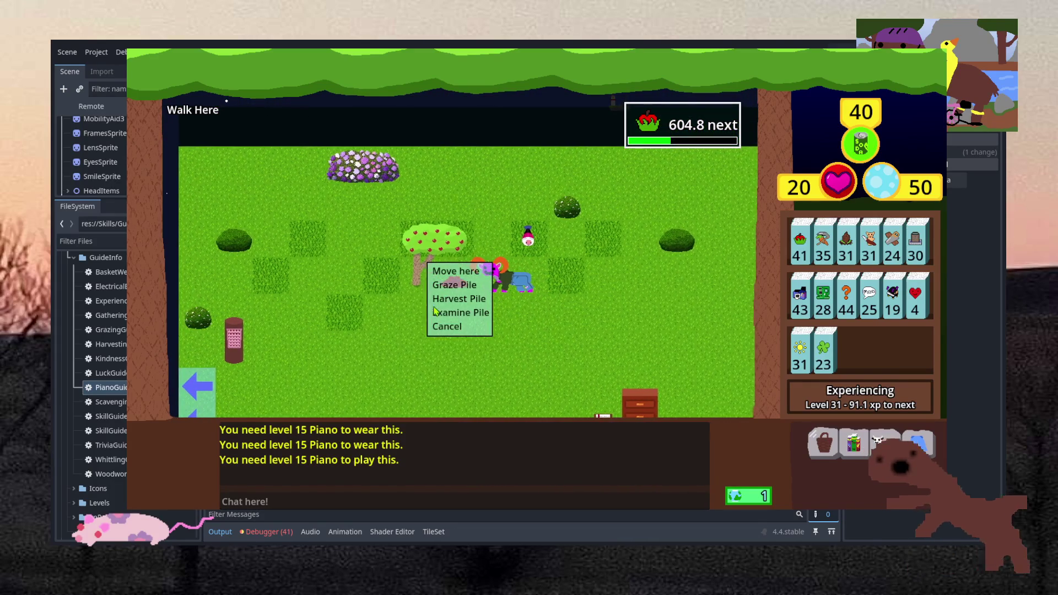
left_click(847, 444)
left_click(847, 444)
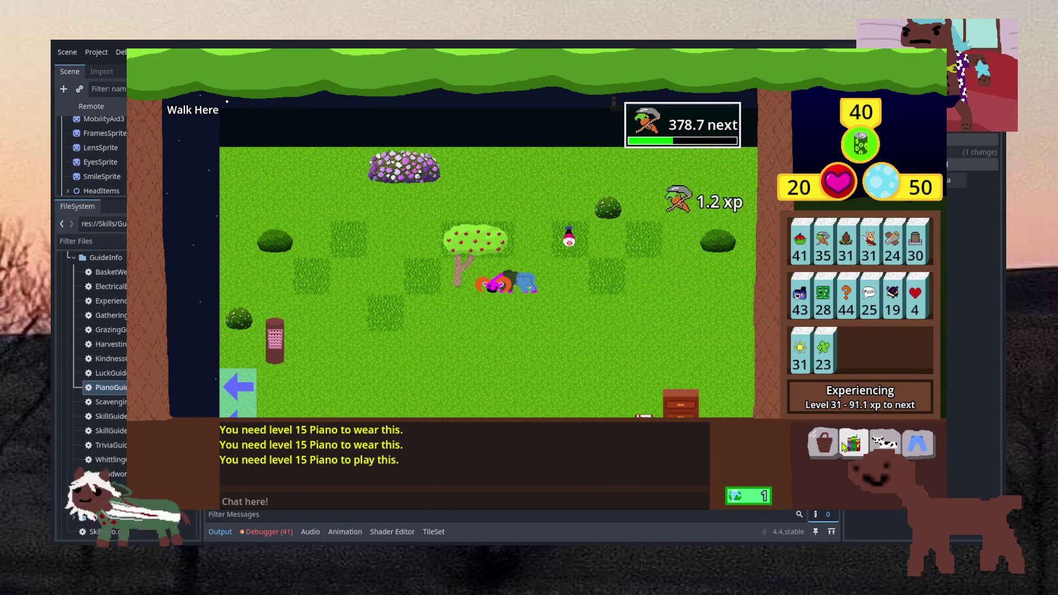
- Walk the character down past the signpost to stand beside the dresser
left_click(571, 312)
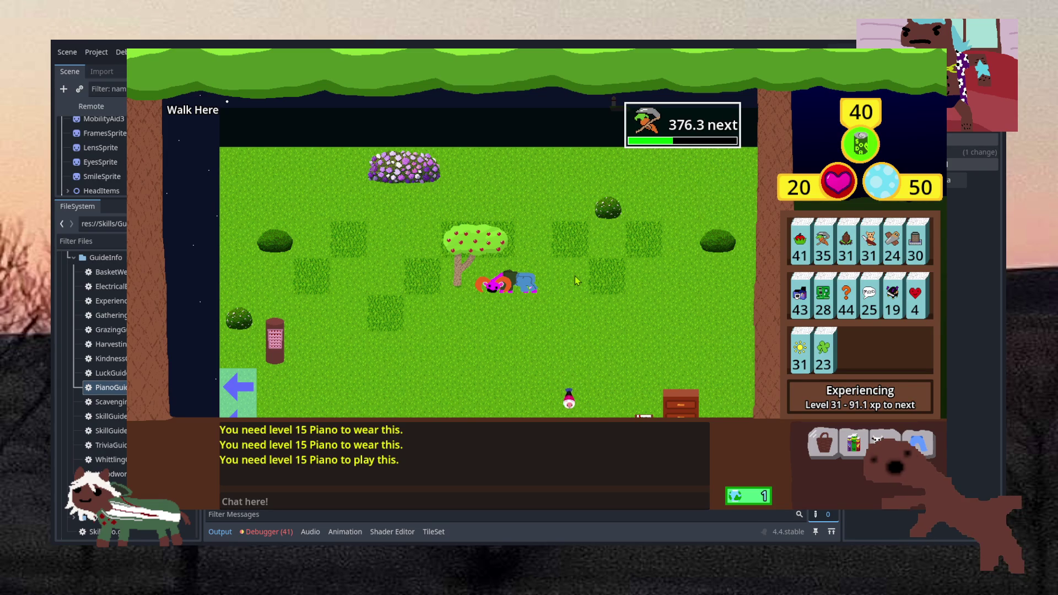
left_click(574, 276)
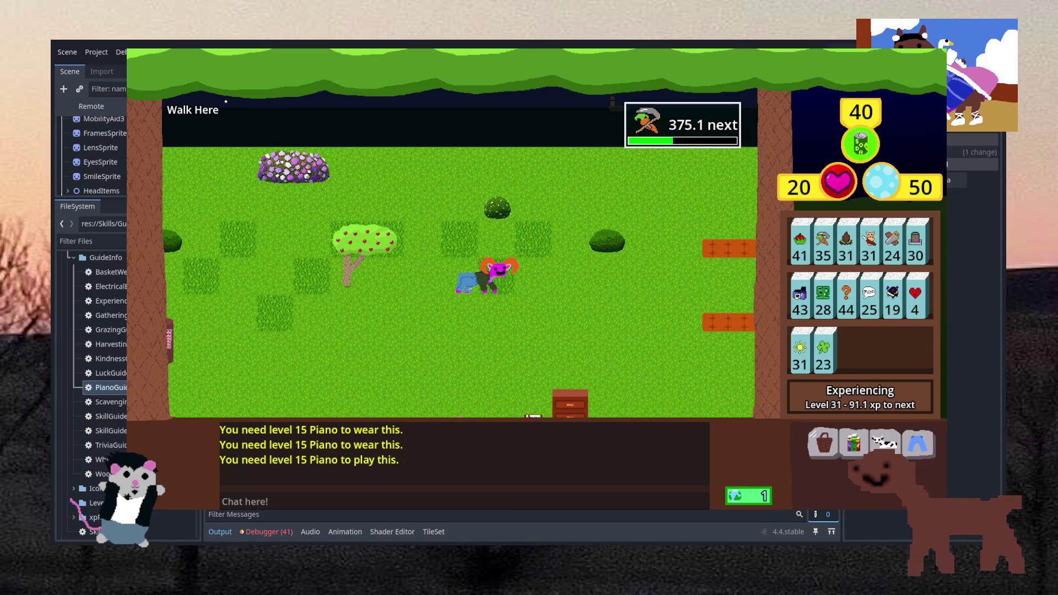
left_click(522, 350)
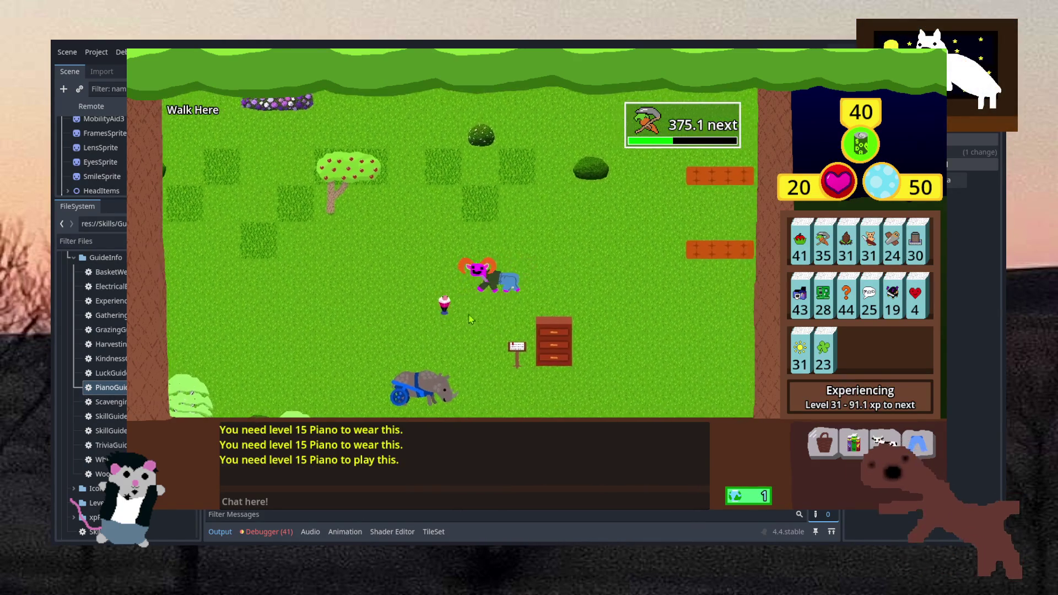
left_click(451, 302)
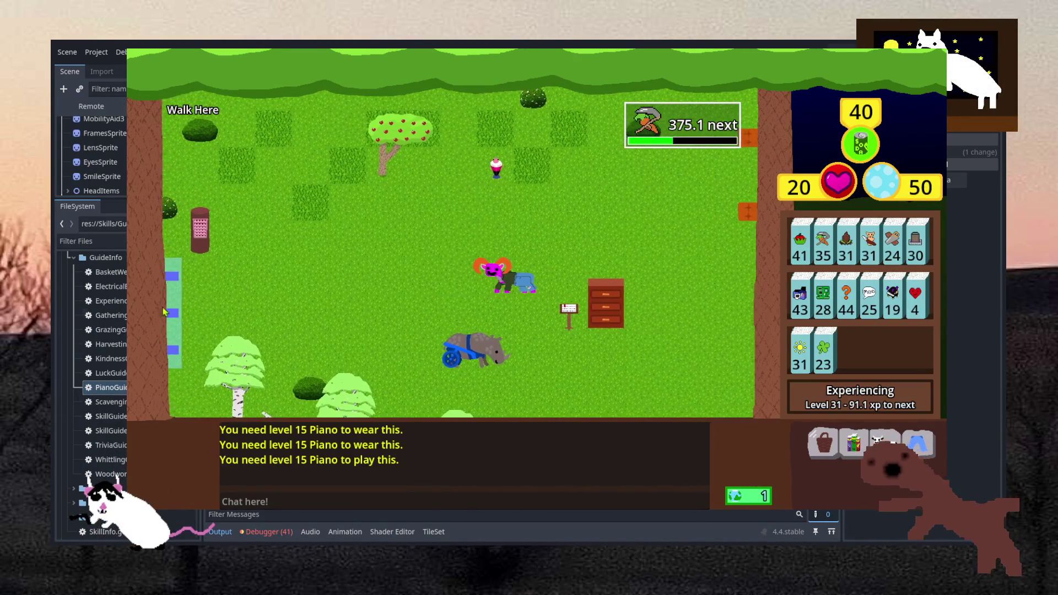
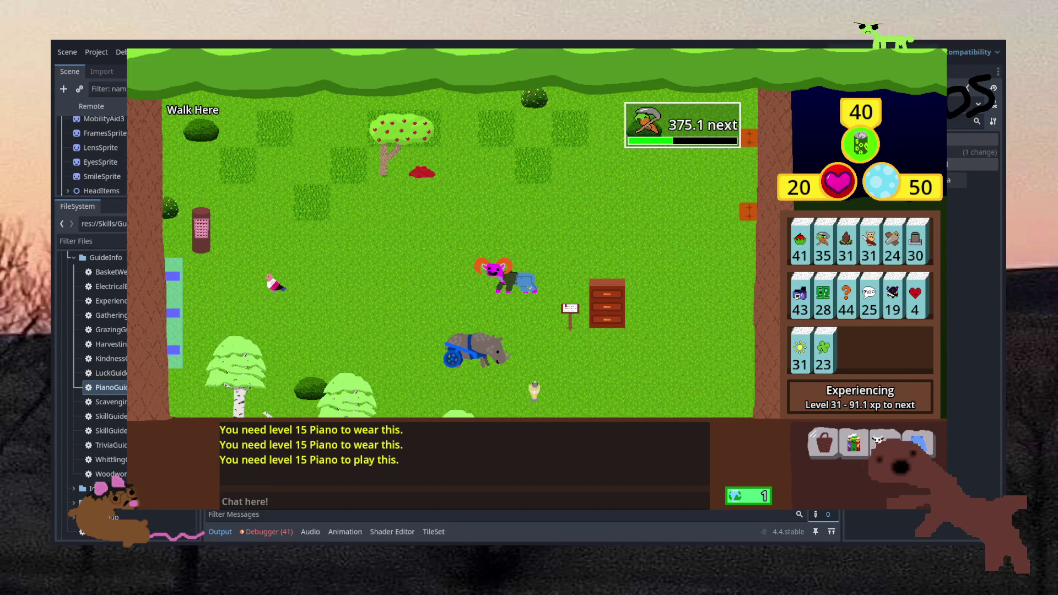
- Walk the cow across the meadow onto the lower-left garden plot beside the campfire
left_click(511, 233)
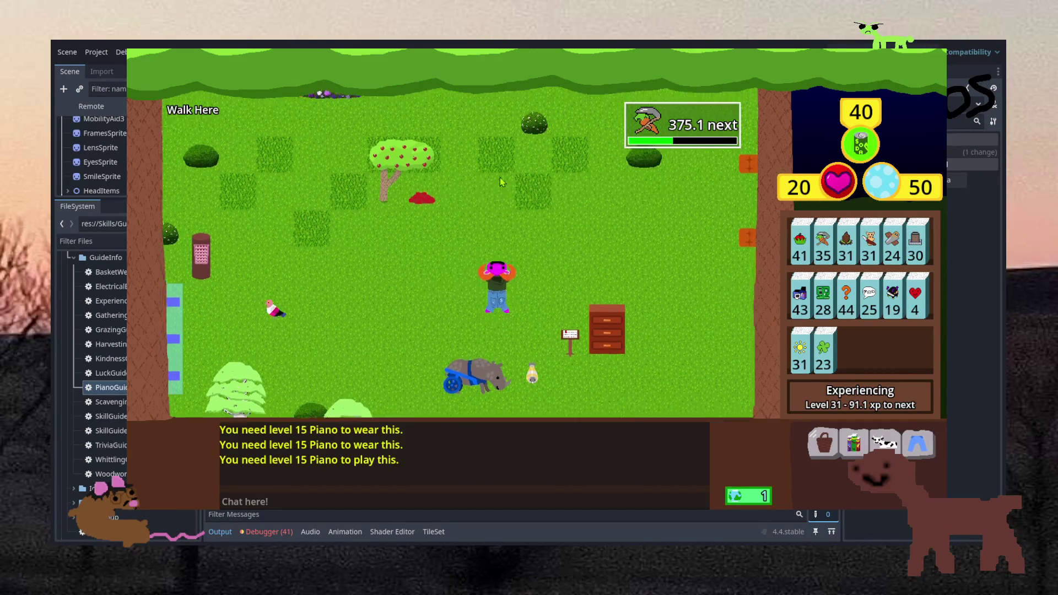
left_click(536, 260)
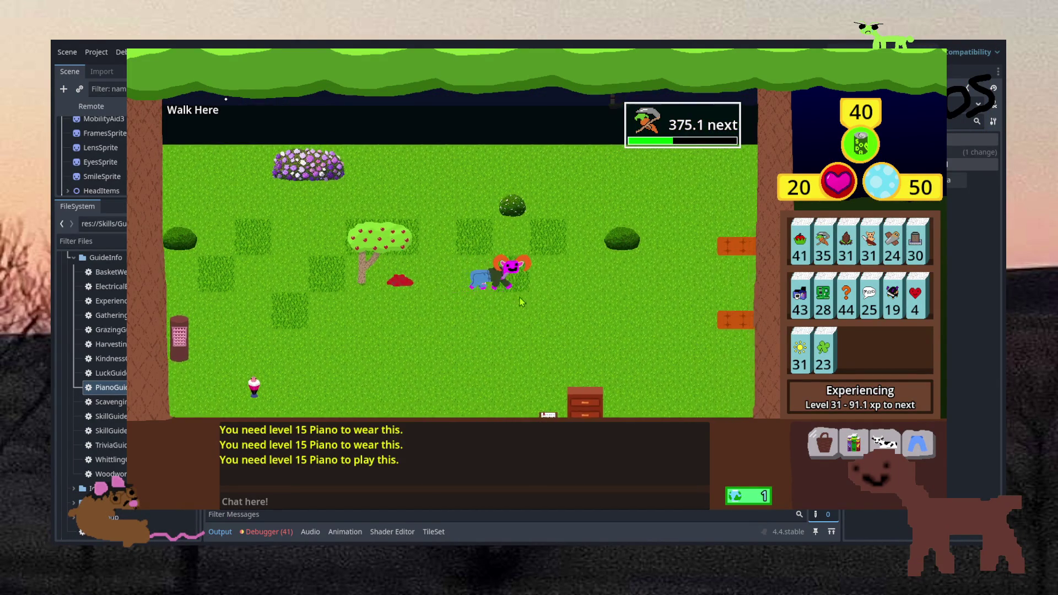
left_click(488, 318)
left_click(559, 282)
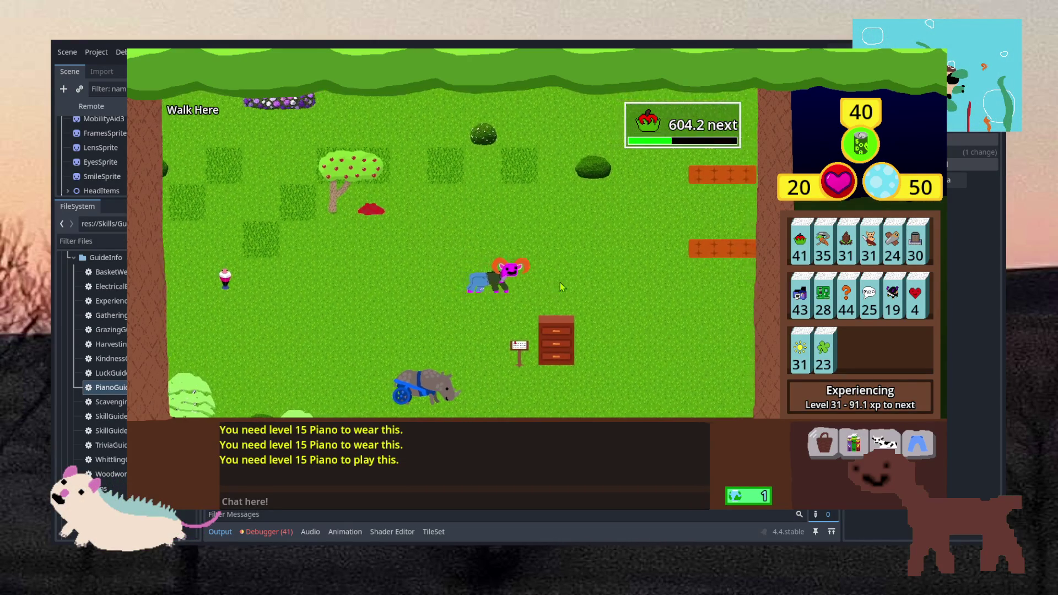
left_click(534, 316)
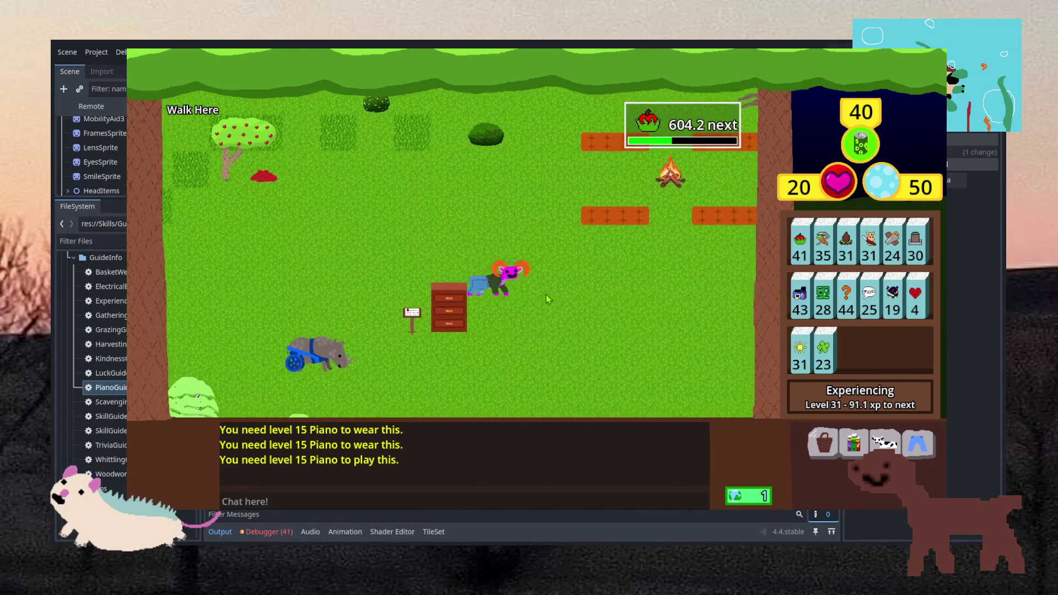
left_click(546, 293)
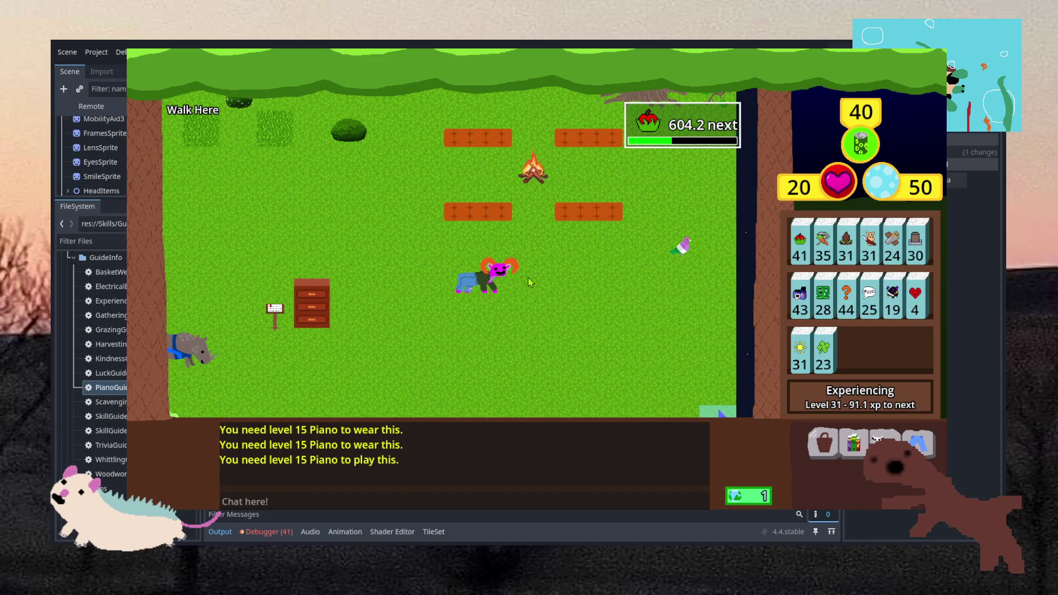
left_click(505, 219)
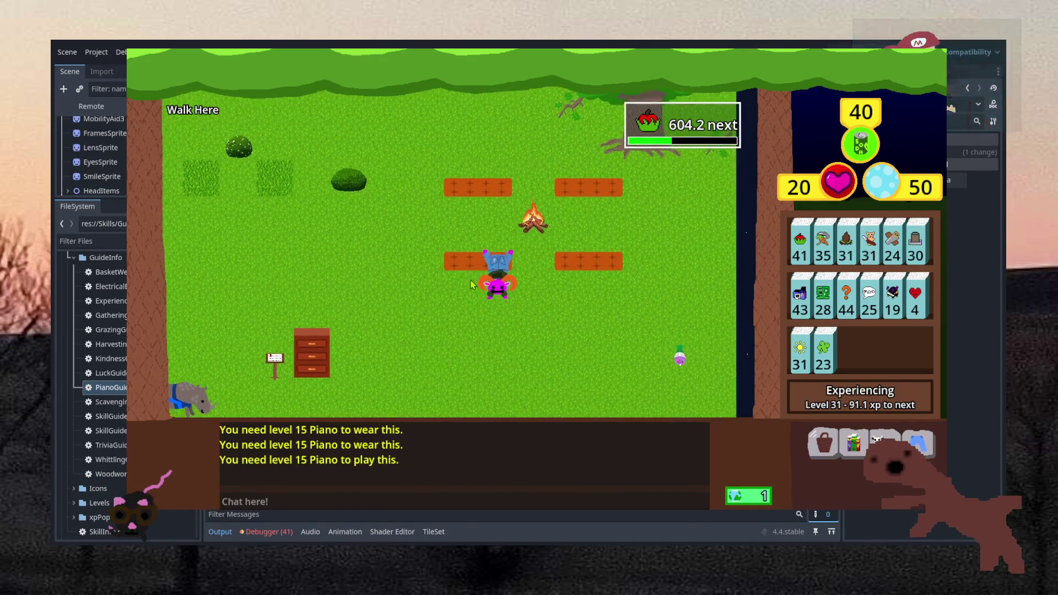
left_click(453, 246)
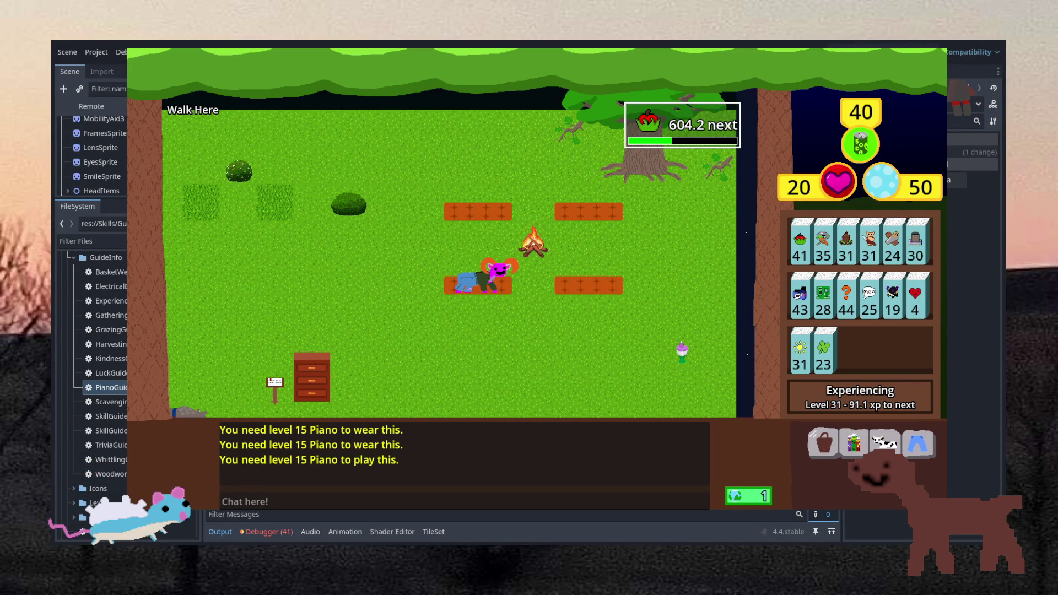
- Walk the cow left and send it to a grass spot with Move here
left_click(397, 252)
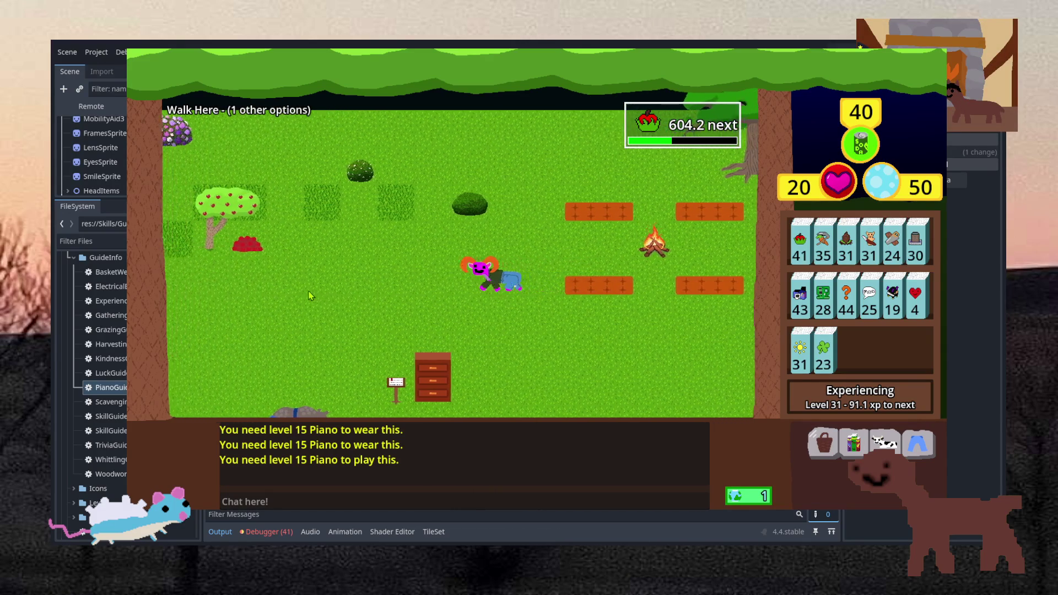
right_click(439, 279)
left_click(437, 288)
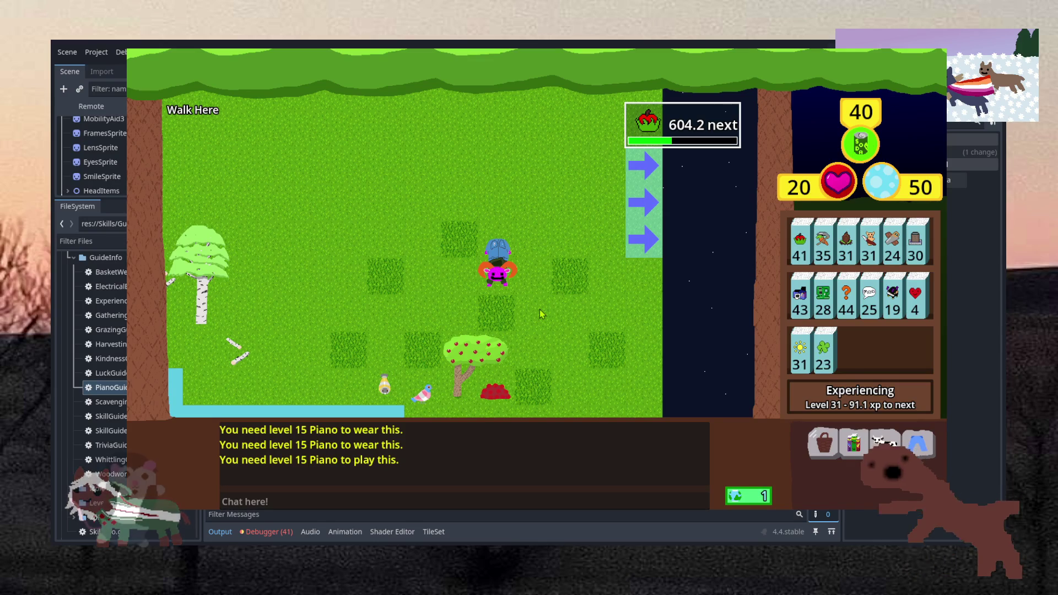
- Walk back to the dresser area and open the Experiencing skill guide
left_click(425, 275)
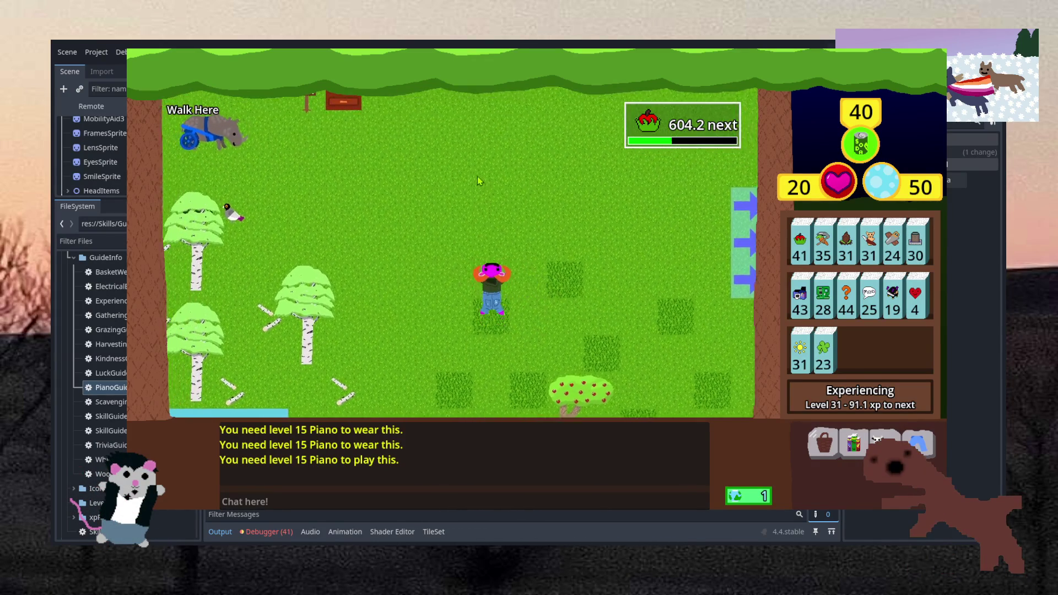
left_click(446, 183)
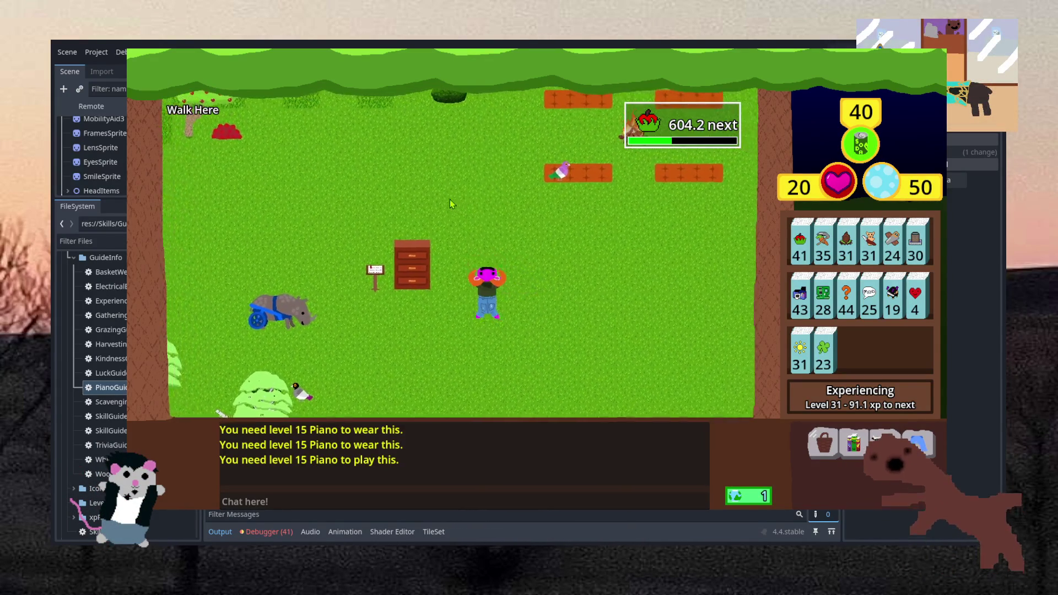
left_click(450, 200)
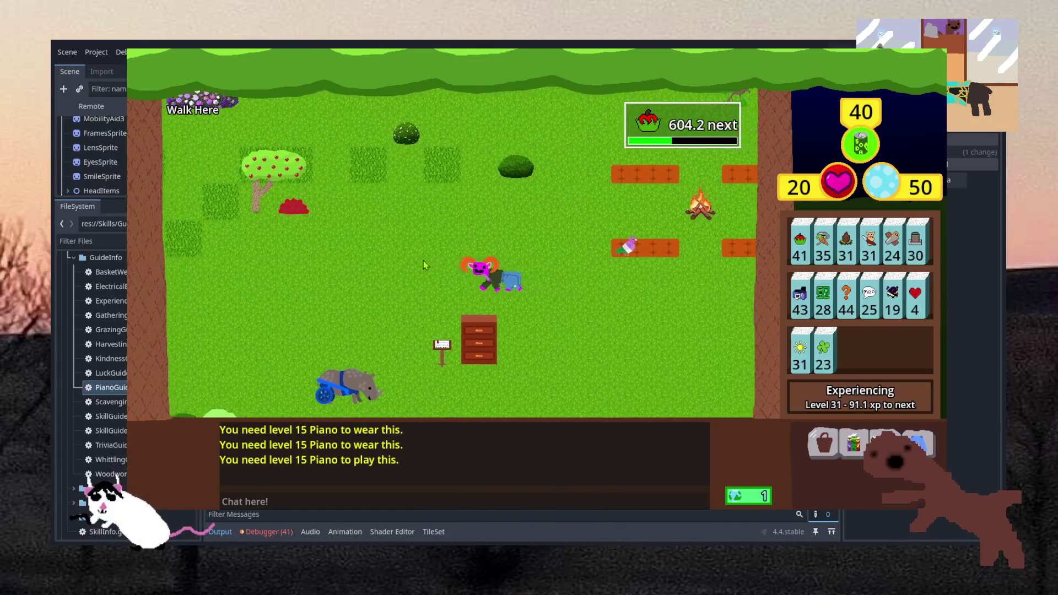
left_click(423, 260)
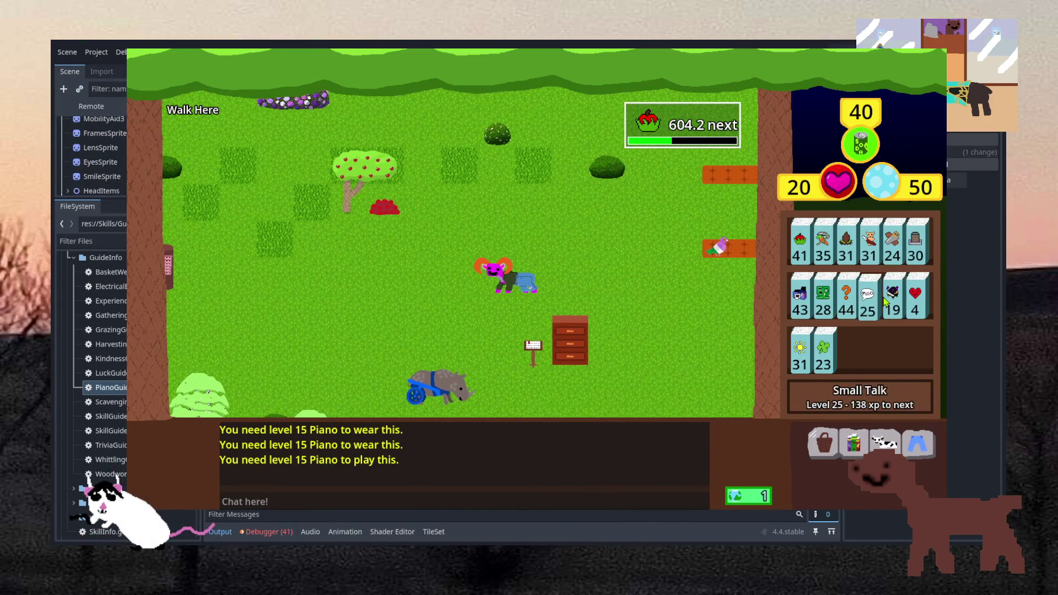
left_click(884, 302)
left_click(914, 297)
left_click(889, 298)
left_click(826, 350)
left_click(800, 355)
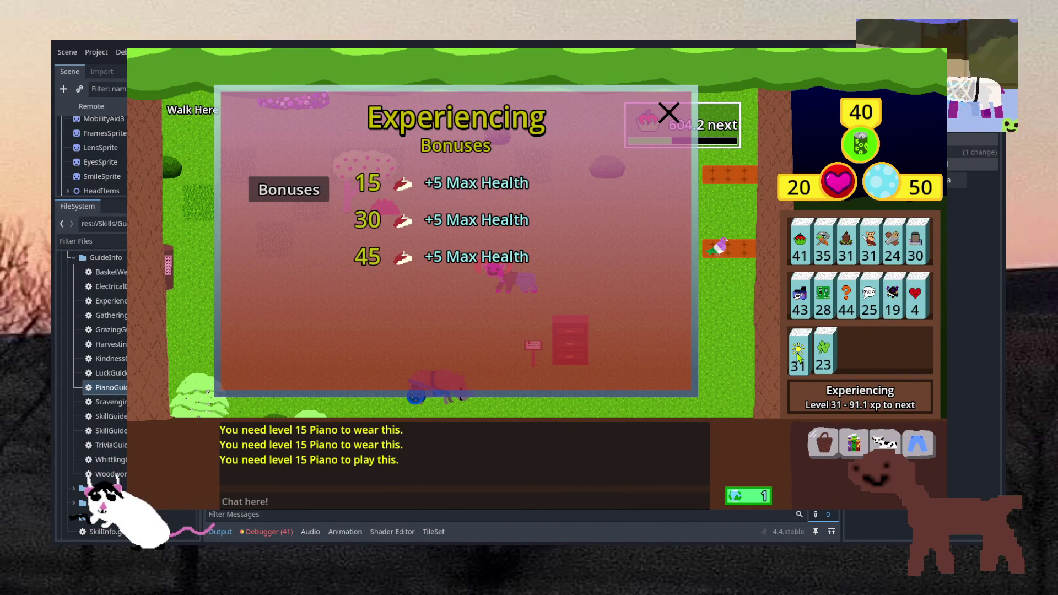
left_click(831, 306)
left_click(843, 303)
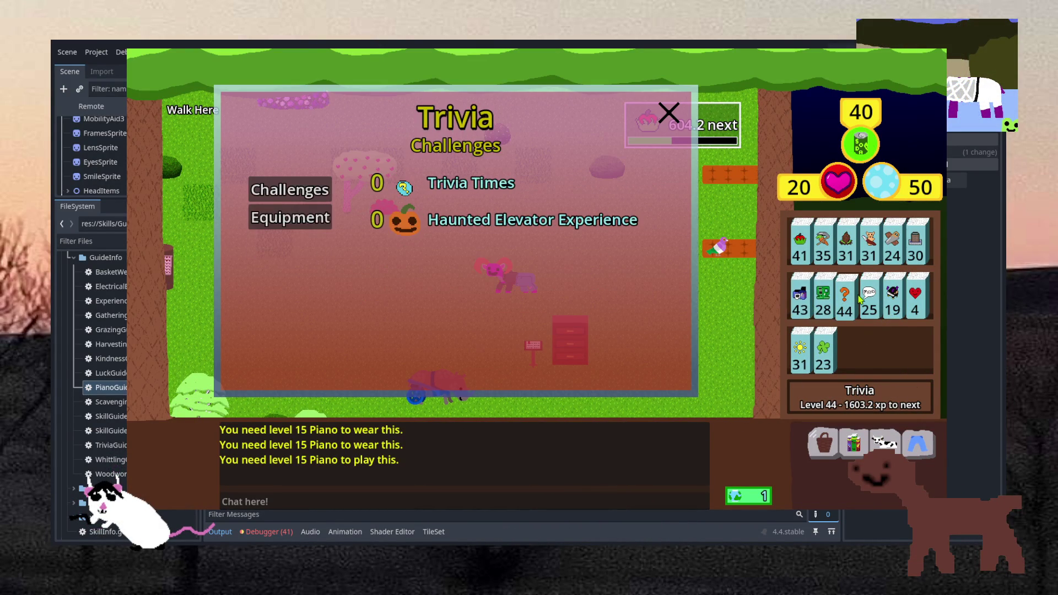
left_click(868, 300)
left_click(888, 300)
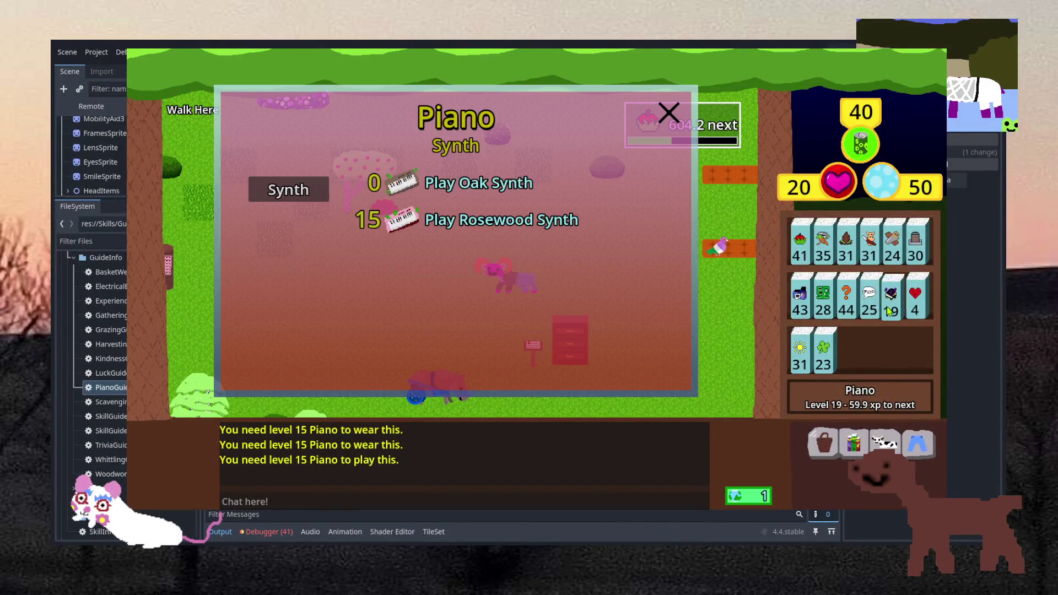
left_click(866, 307)
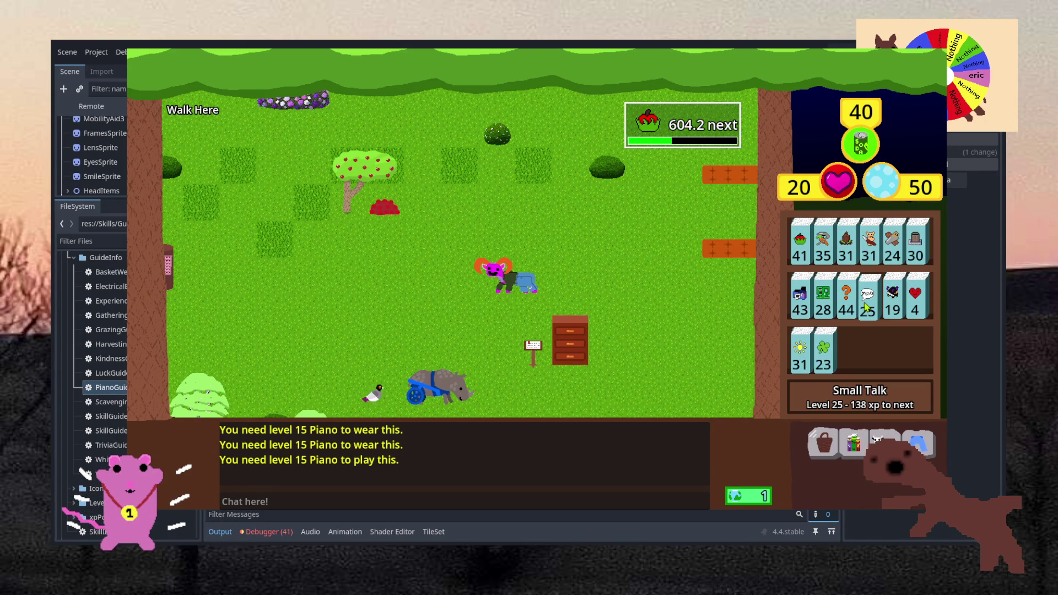
left_click(800, 245)
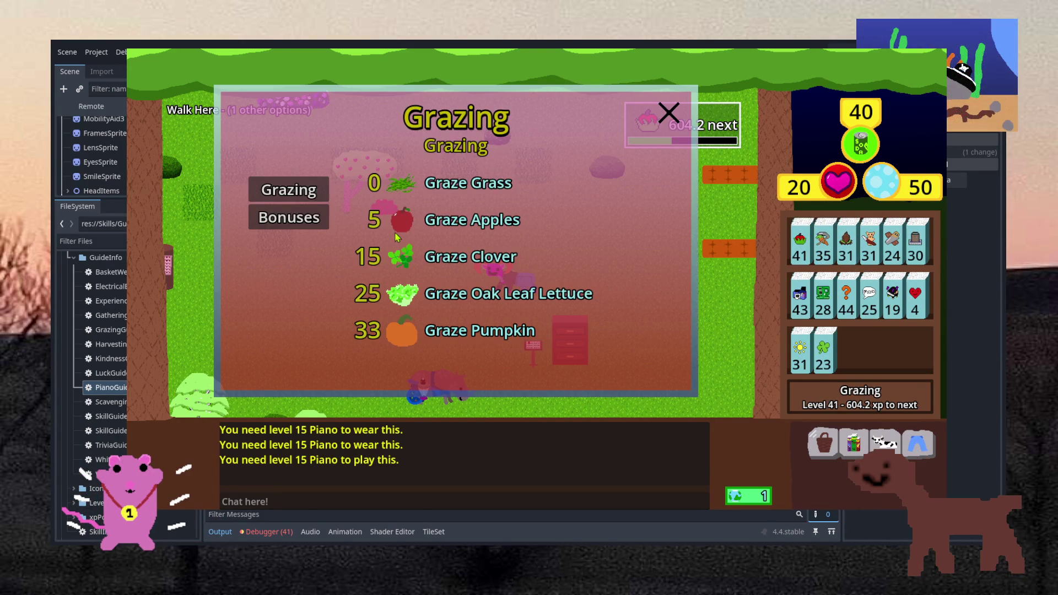
left_click(317, 217)
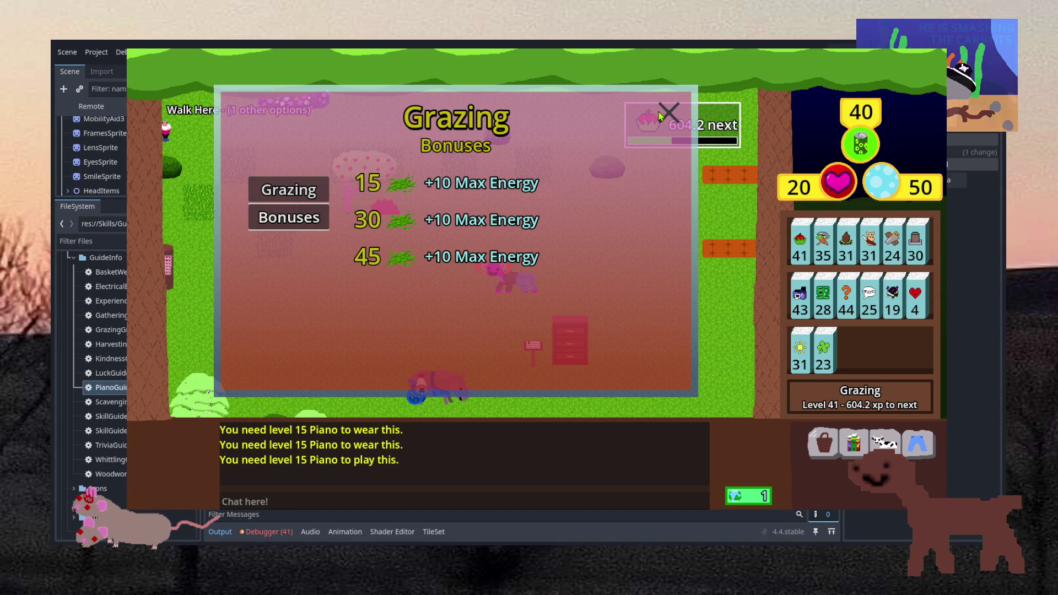
left_click(659, 114)
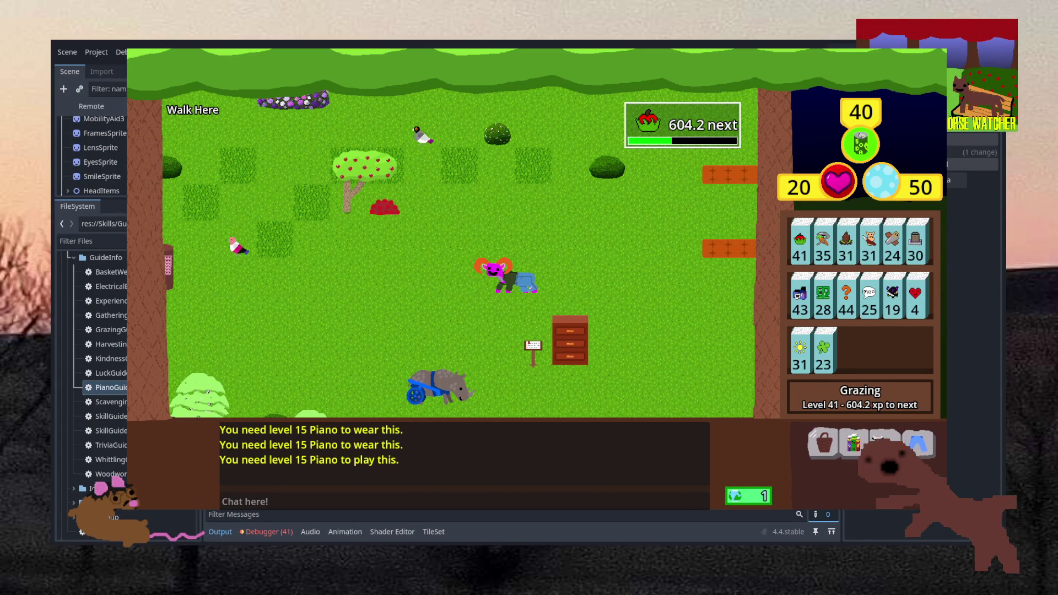
- Stop the running game with F8 and open HarvestingGuideInfo.gd
key("F8")
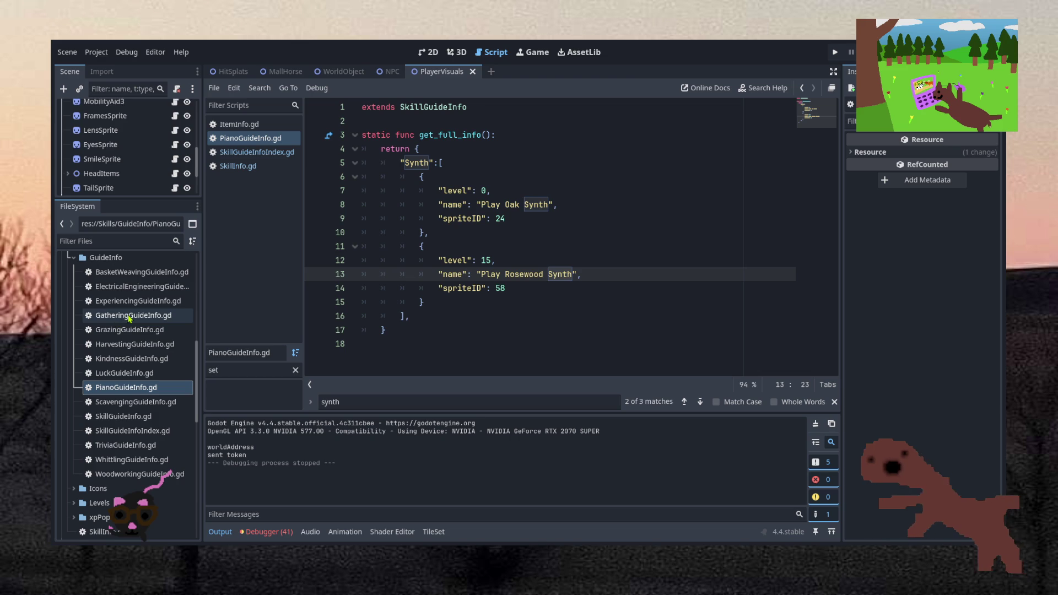
double_click(136, 344)
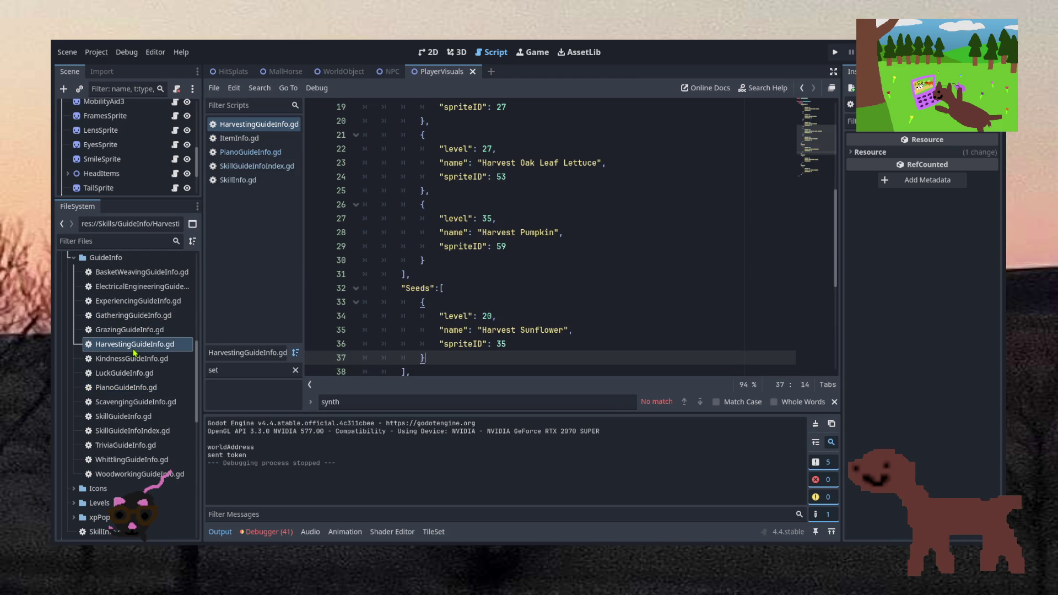
scroll(323, 287, "down", 3)
scroll(322, 288, "up", 5)
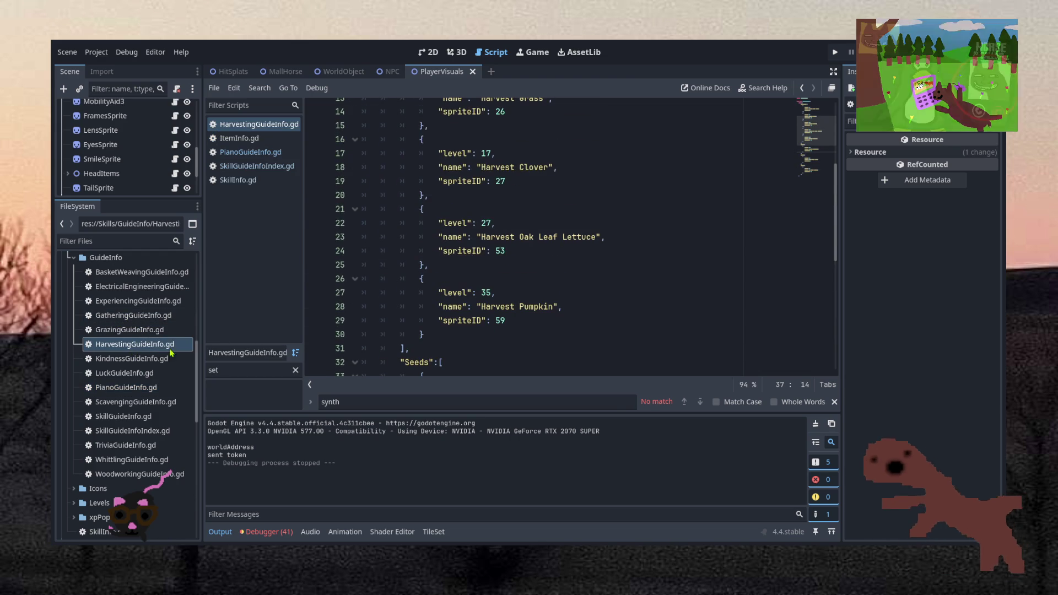
- Open GrazingGuideInfo.gd and bring its +10 Max Energy bonus entries into view
double_click(151, 332)
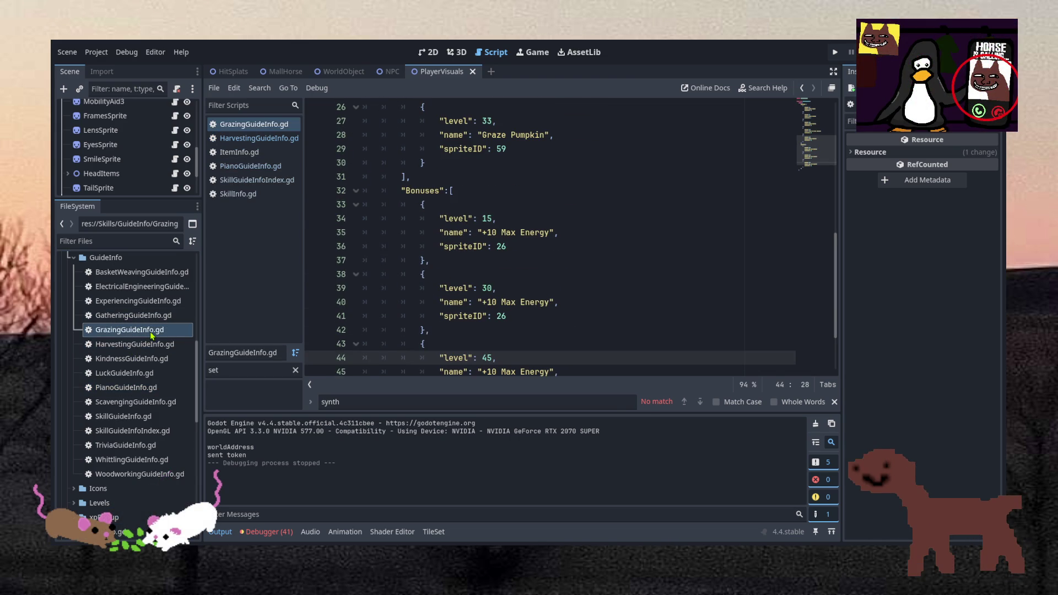
scroll(380, 270, "up", 8)
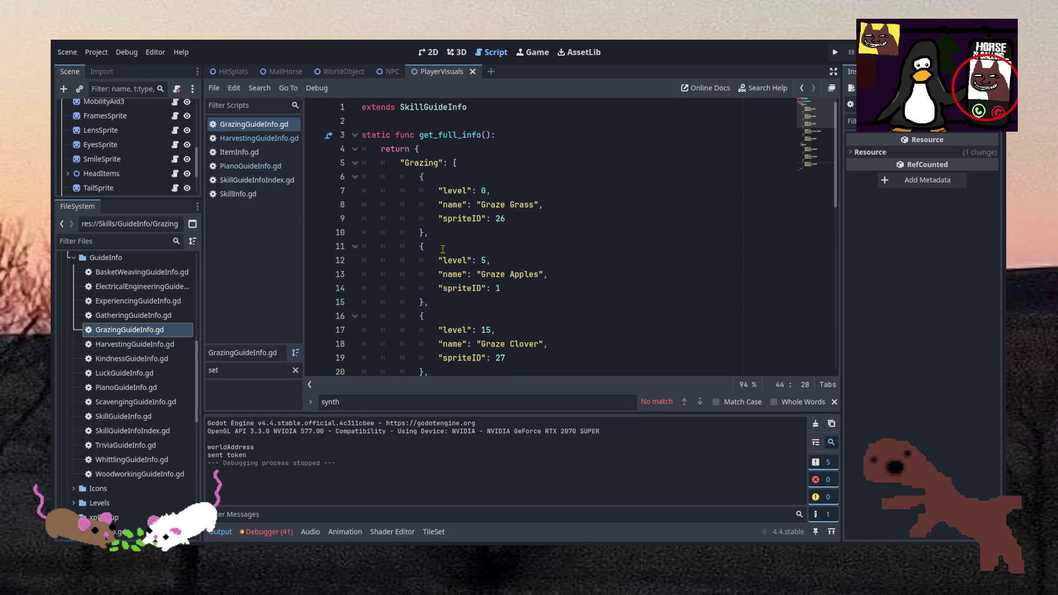
scroll(443, 249, "down", 7)
scroll(443, 249, "down", 4)
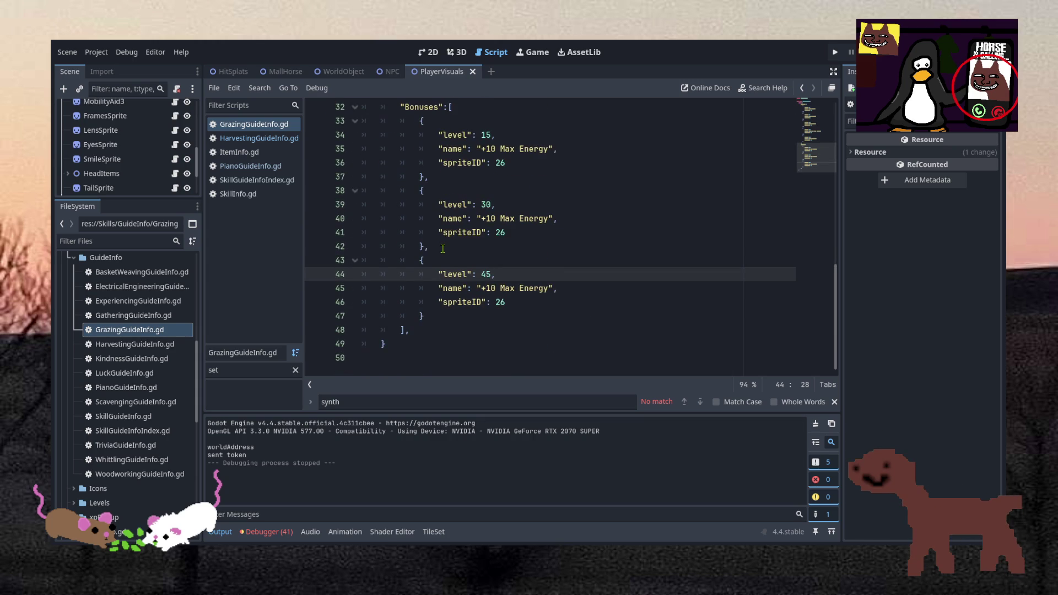
scroll(443, 249, "up", 1)
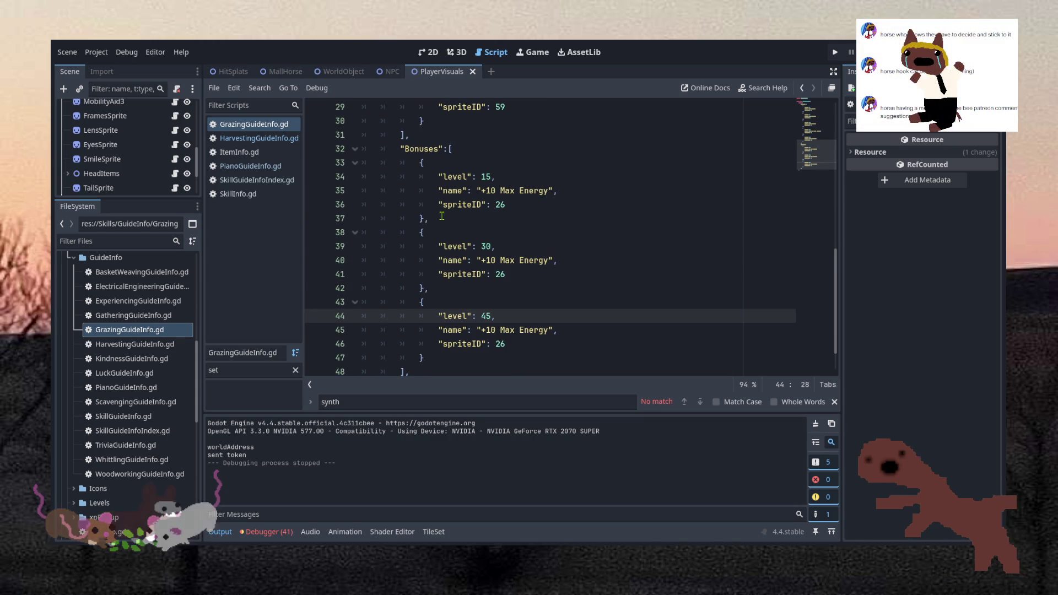
- Duplicate the first bonus entry and change it to level 20, '+3 Energy from eating Grass'
mouse_move(441, 219)
left_mouse_down()
mouse_move(440, 177)
mouse_move(458, 151)
left_mouse_up()
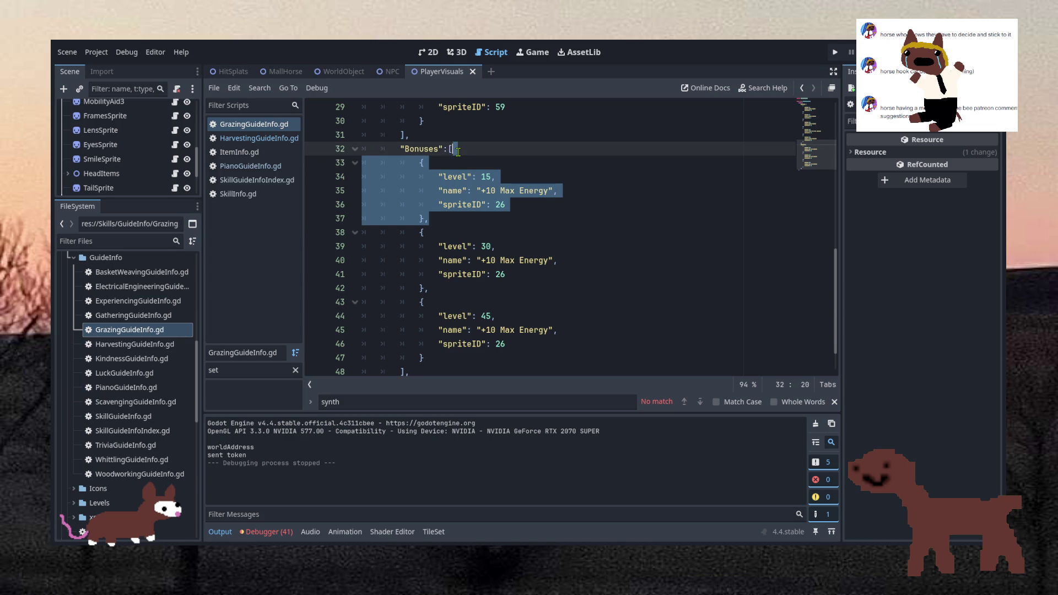
key("ctrl+c")
left_click(449, 221)
key("ctrl+v")
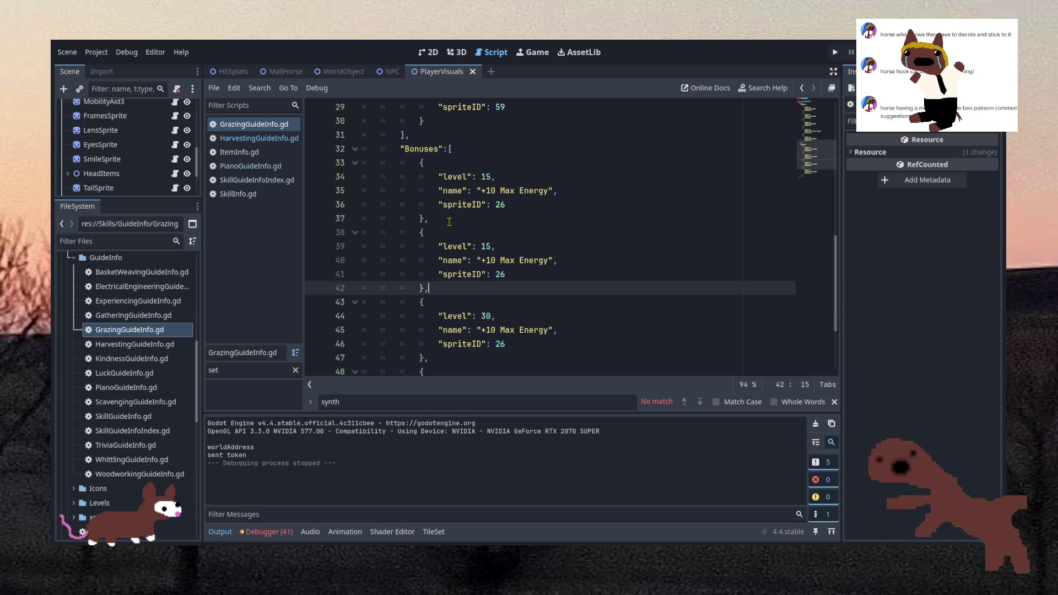
scroll(449, 222, "down", 2)
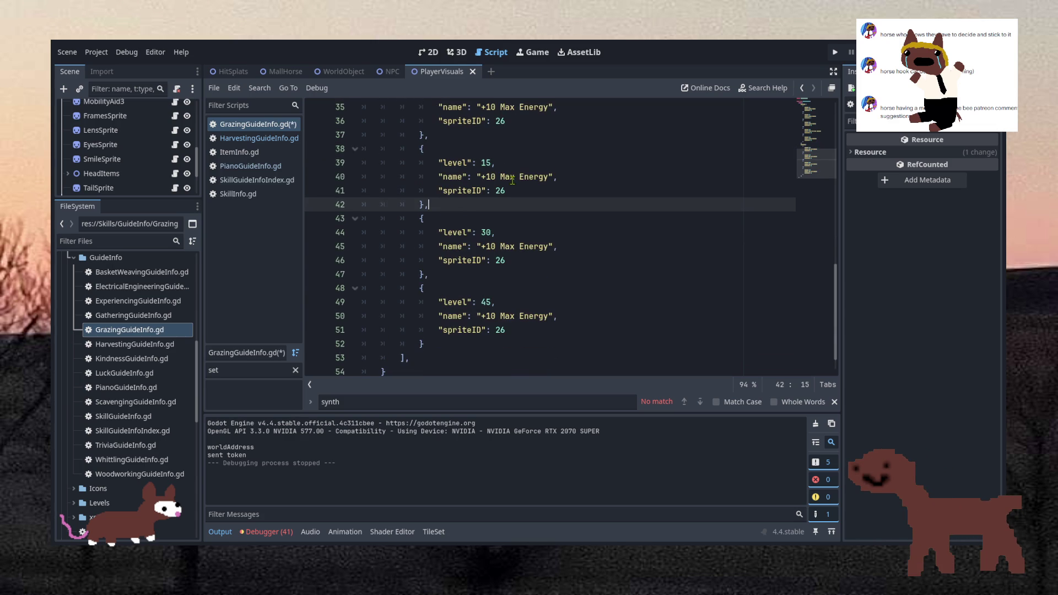
left_click(487, 163)
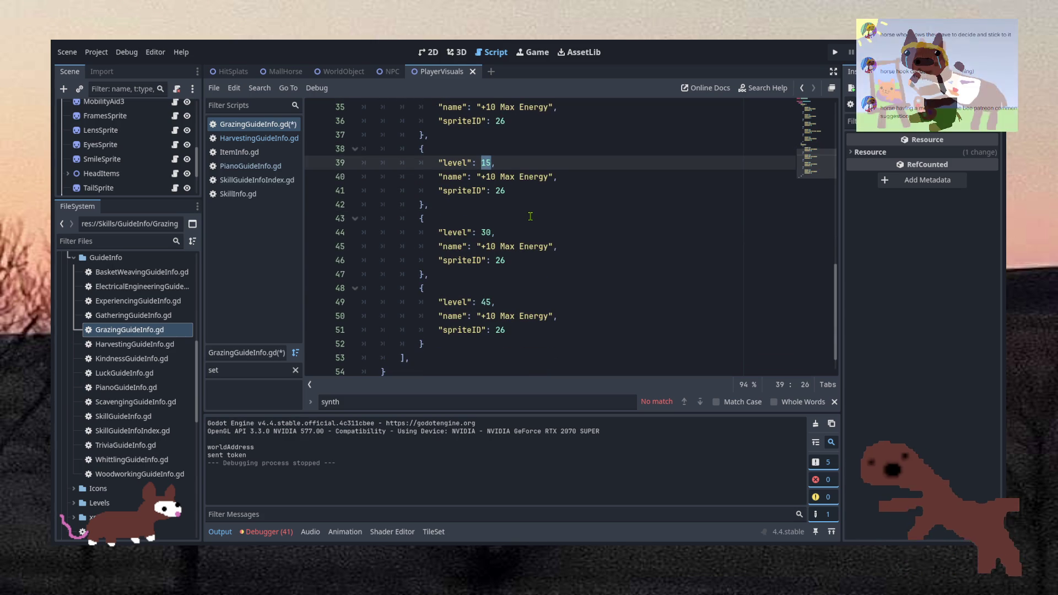
type("20")
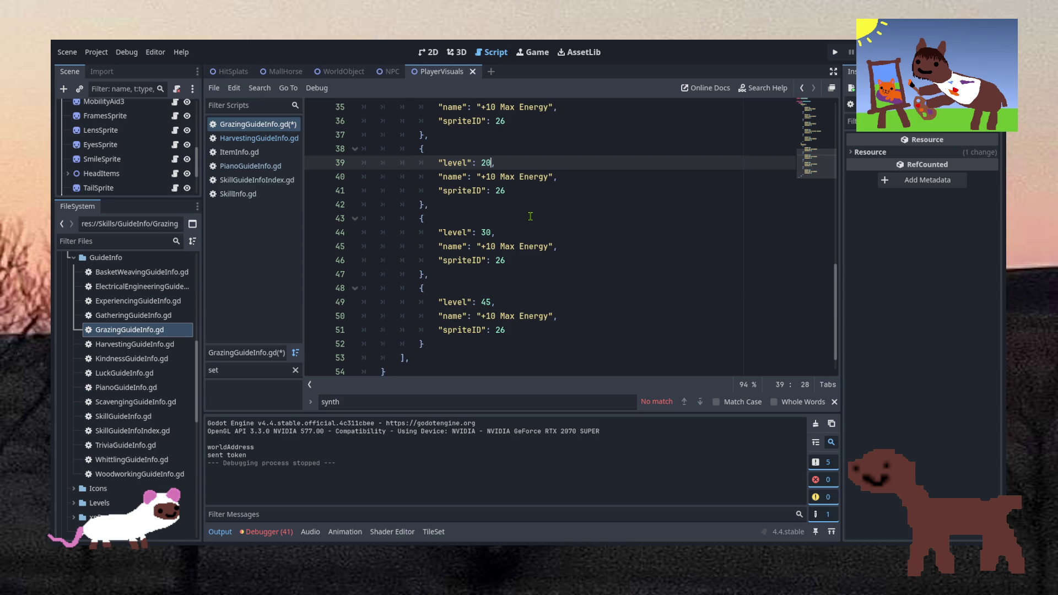
scroll(530, 216, "up", 1)
left_click_drag(549, 218, 501, 219)
key("BackSpace")
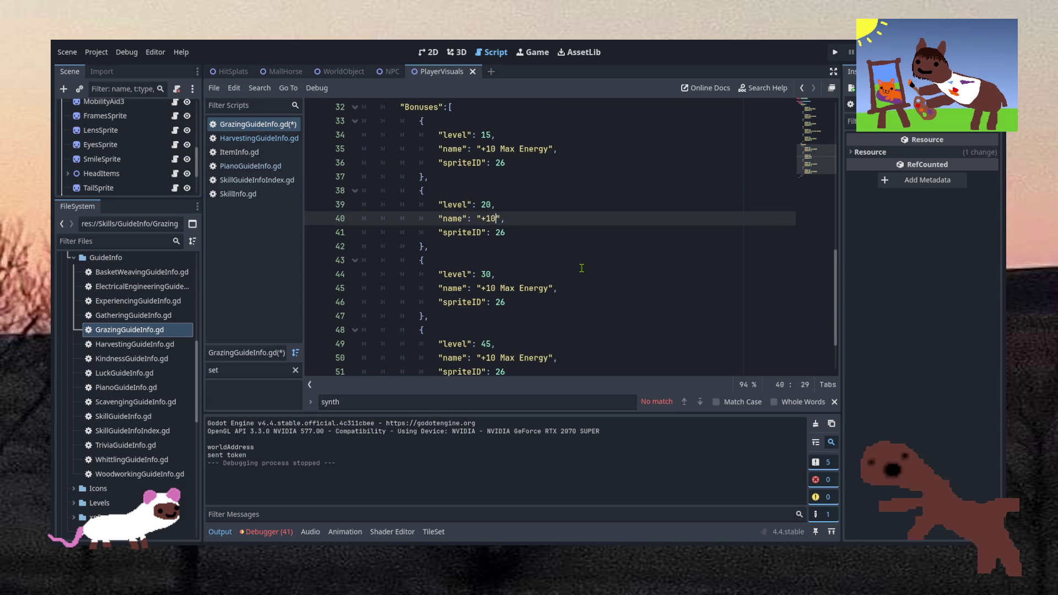
key("BackSpace")
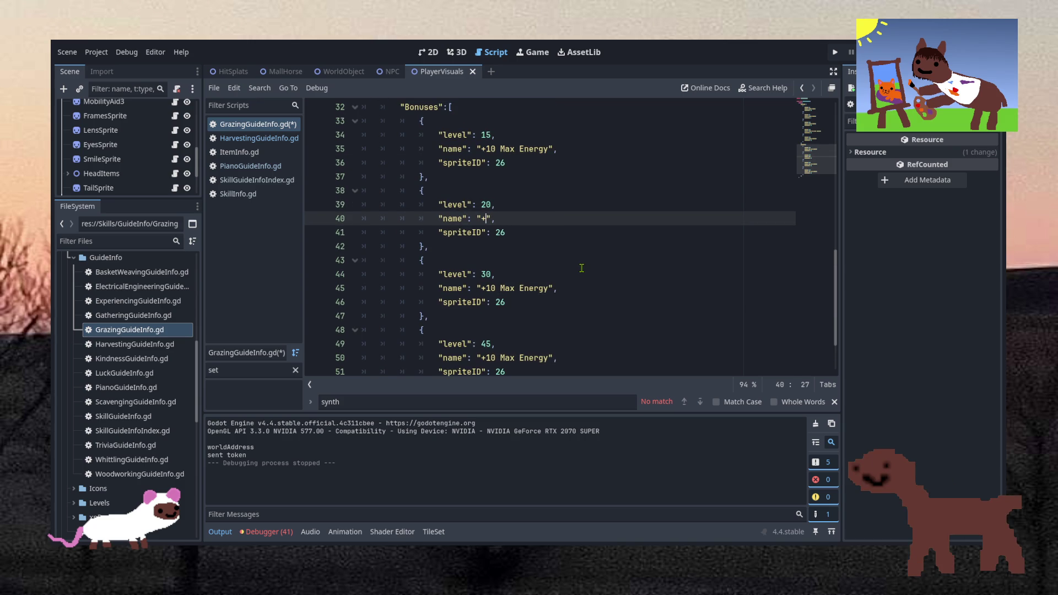
type("2")
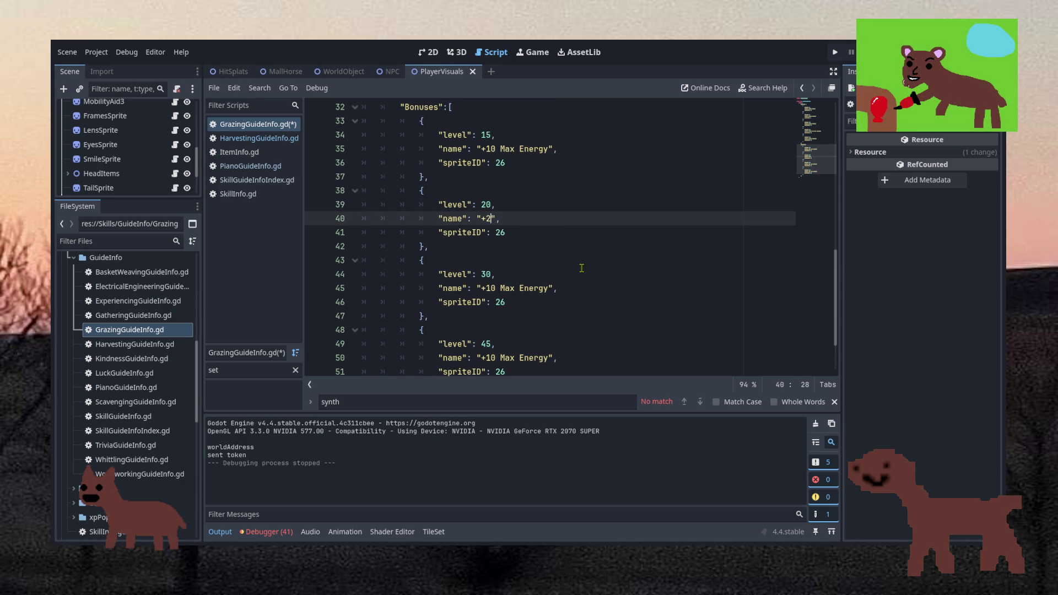
key("BackSpace")
type("3")
type(" Energy ")
type("from eating Grass")
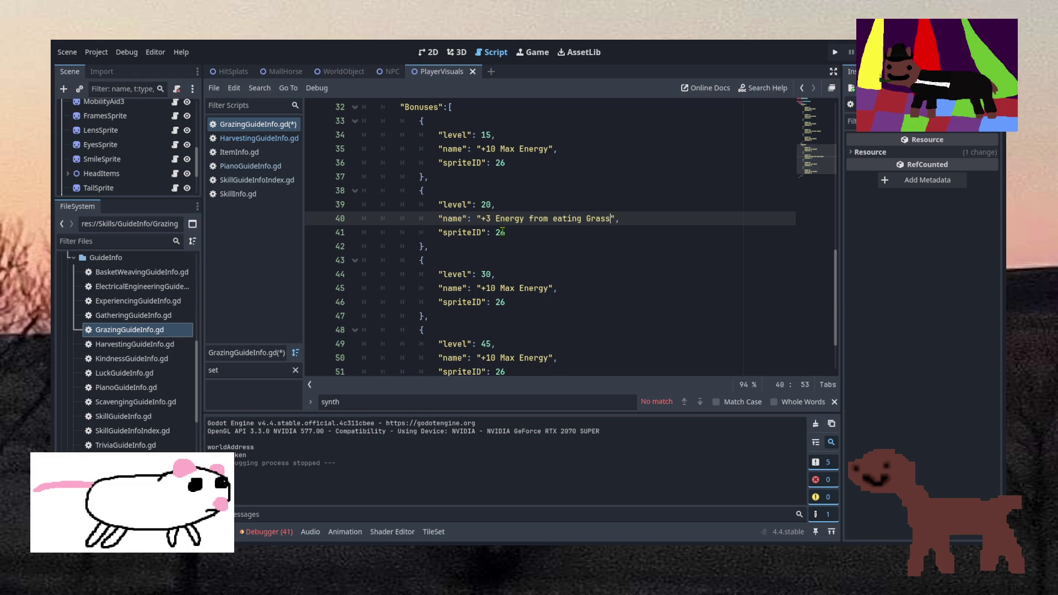
- Copy the Grass bonus entry before the level 45 entry, add the comma, and save
scroll(581, 268, "up", 6)
scroll(576, 237, "down", 8)
scroll(551, 219, "up", 2)
scroll(523, 219, "down", 2)
scroll(485, 219, "up", 1)
left_click(452, 219)
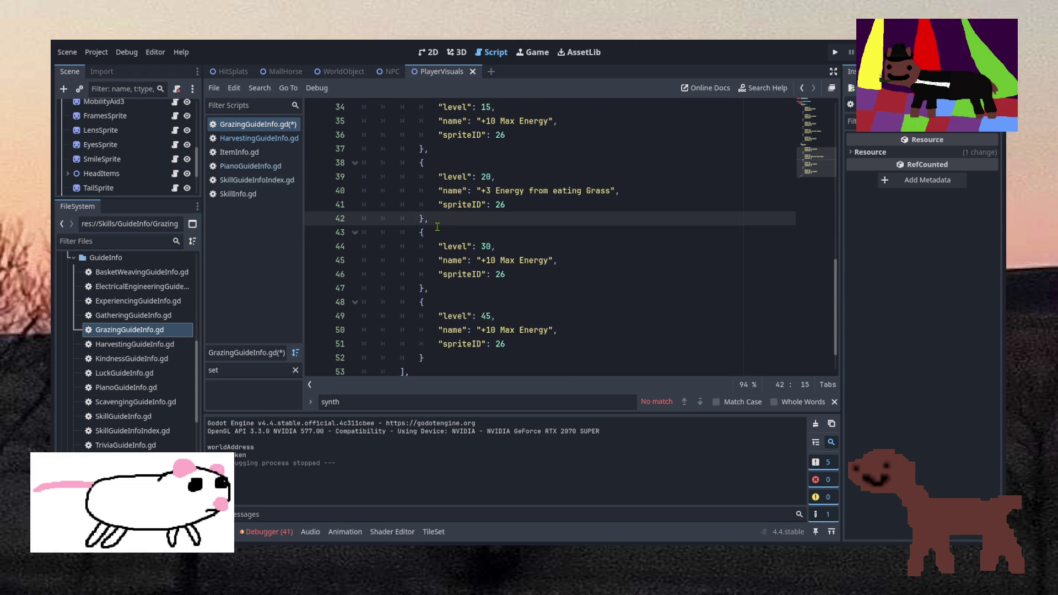
left_click_drag(437, 226, 429, 165)
left_click(419, 191)
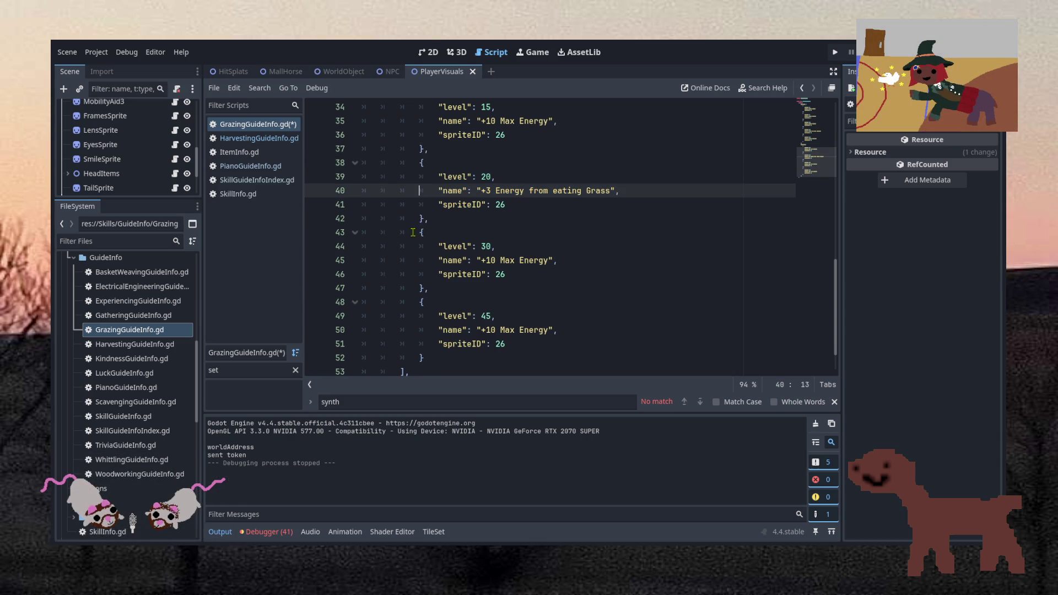
left_click(424, 222)
key("shift+Up")
key("shift+Up")
key("shift+Up")
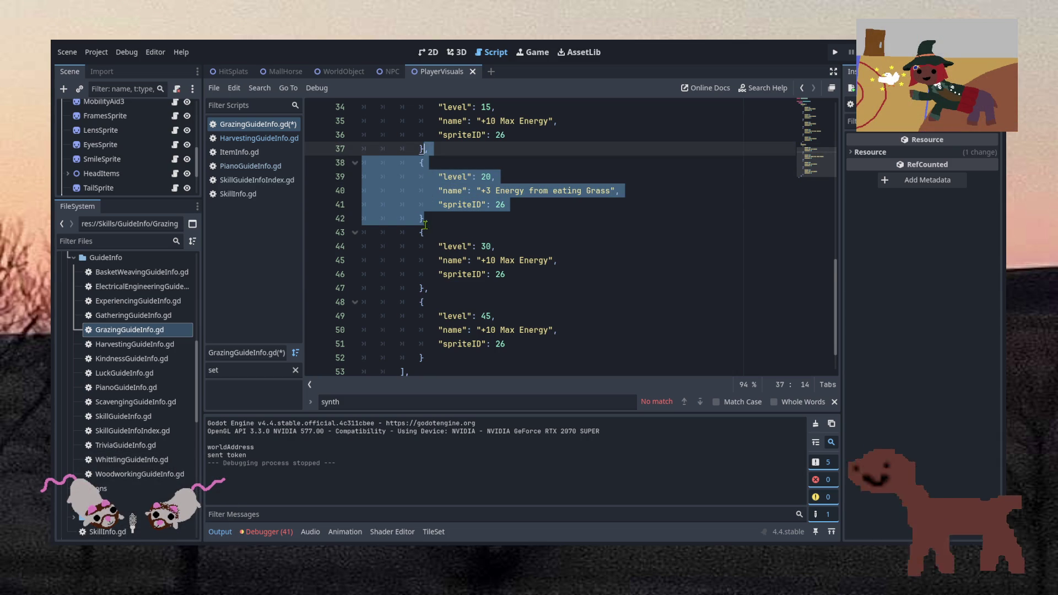
key("ctrl+c")
scroll(427, 265, "down", 1)
left_click(430, 313)
key("ctrl+v")
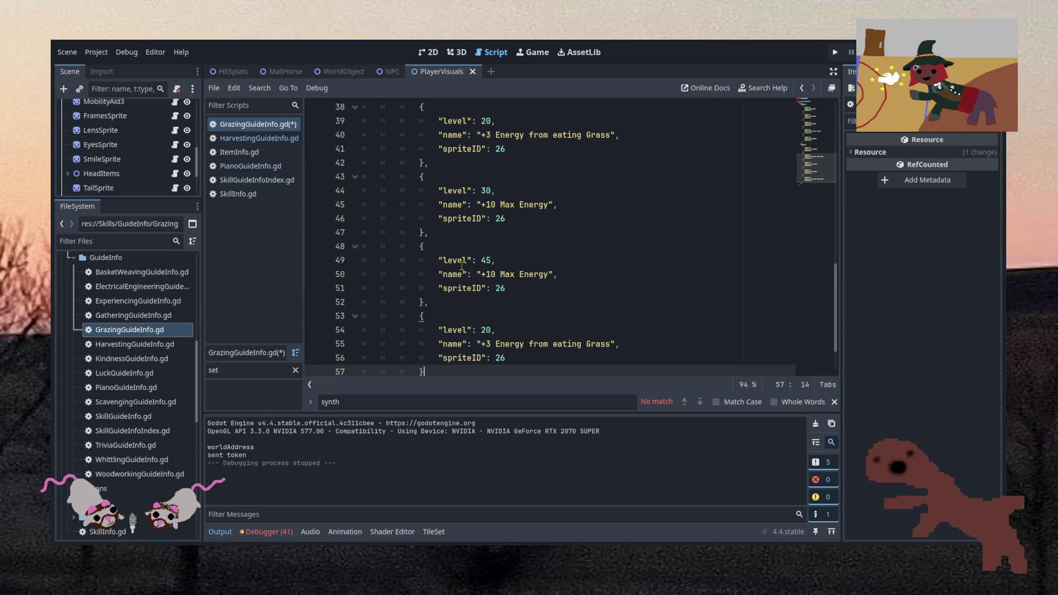
key("ctrl+z")
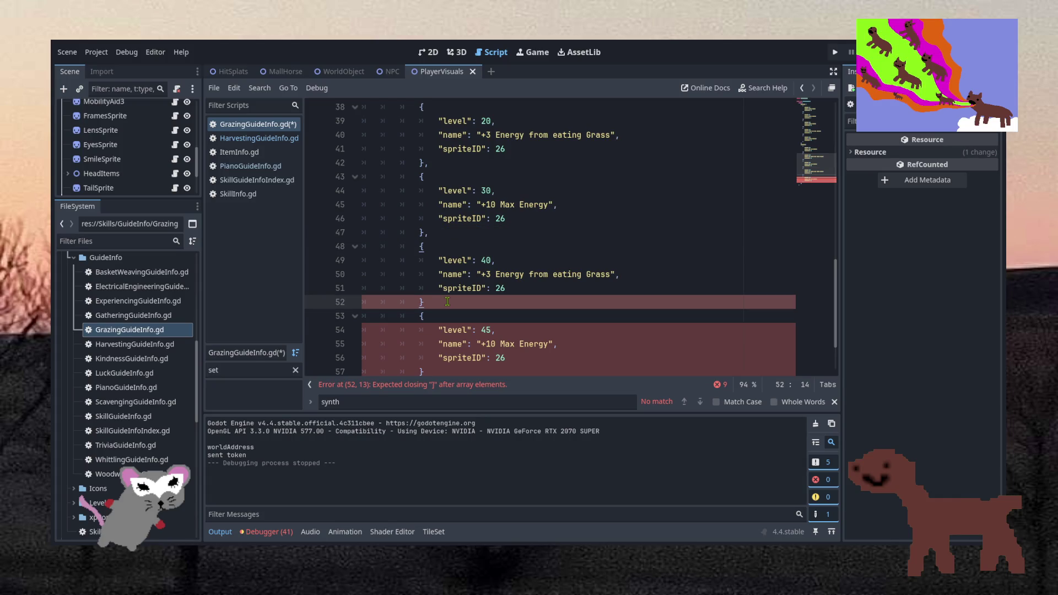
type(",")
key("Escape")
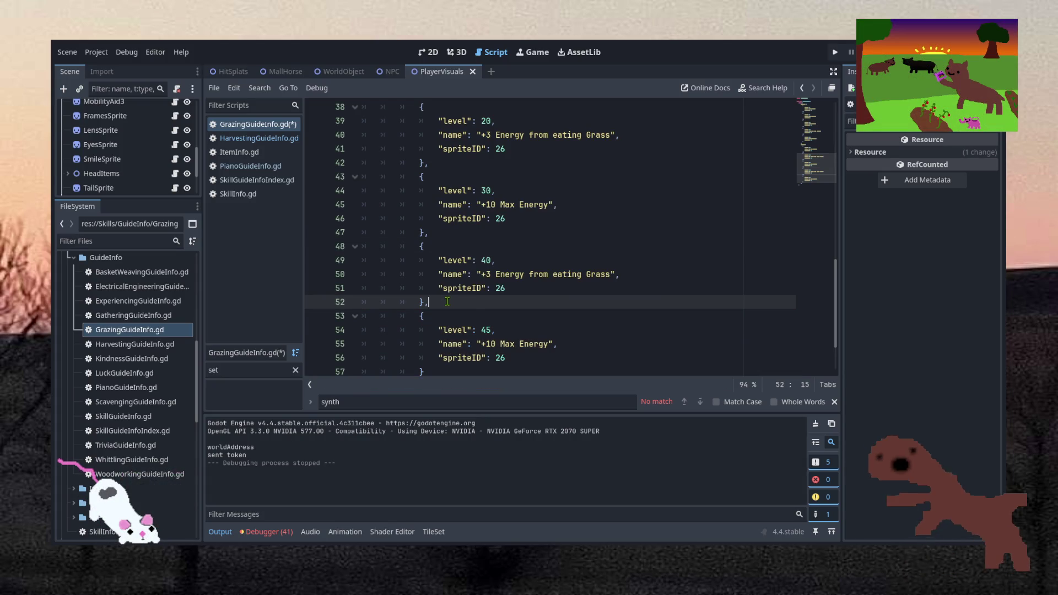
key("ctrl+s")
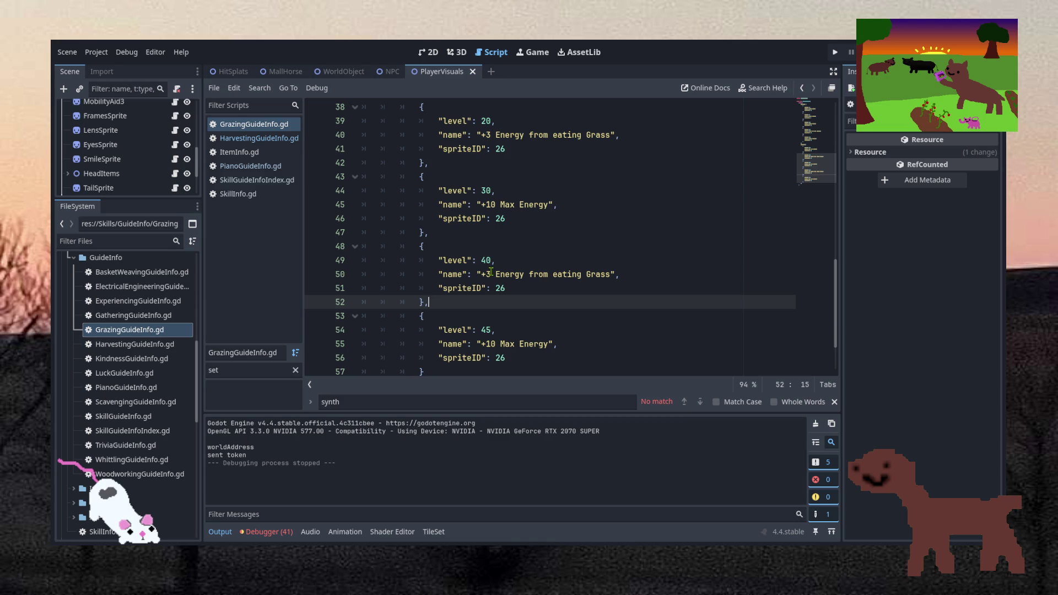
key("Up")
key("Up")
key("Up")
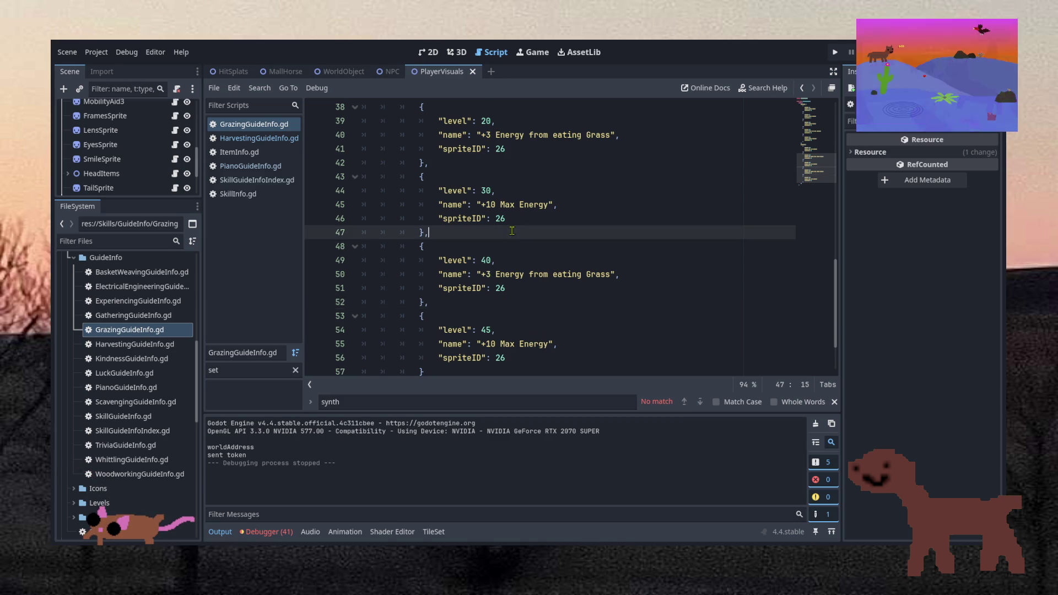
scroll(522, 256, "up", 3)
scroll(522, 257, "down", 2)
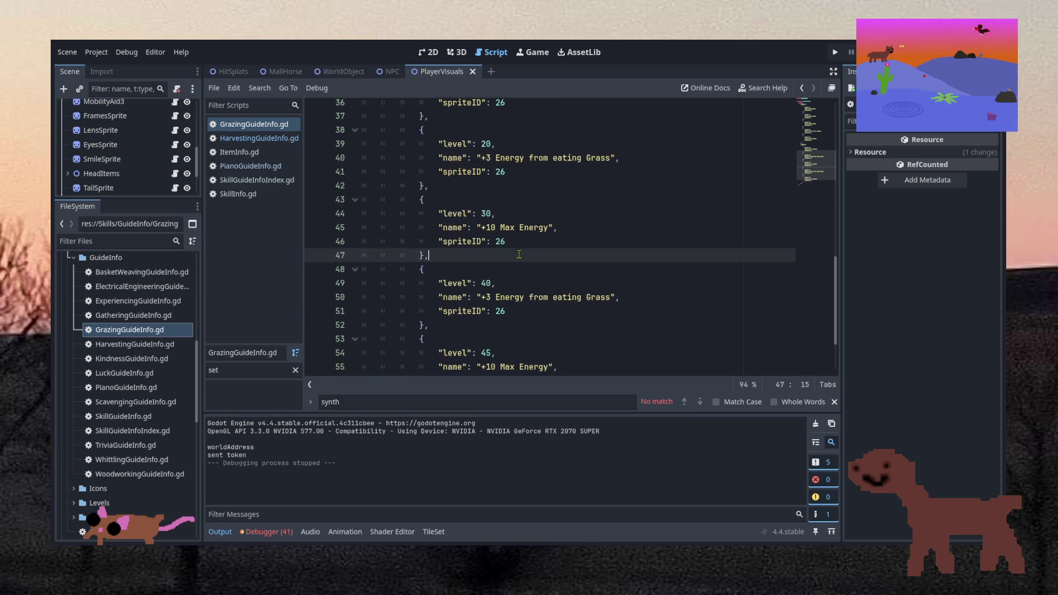
scroll(519, 254, "down", 1)
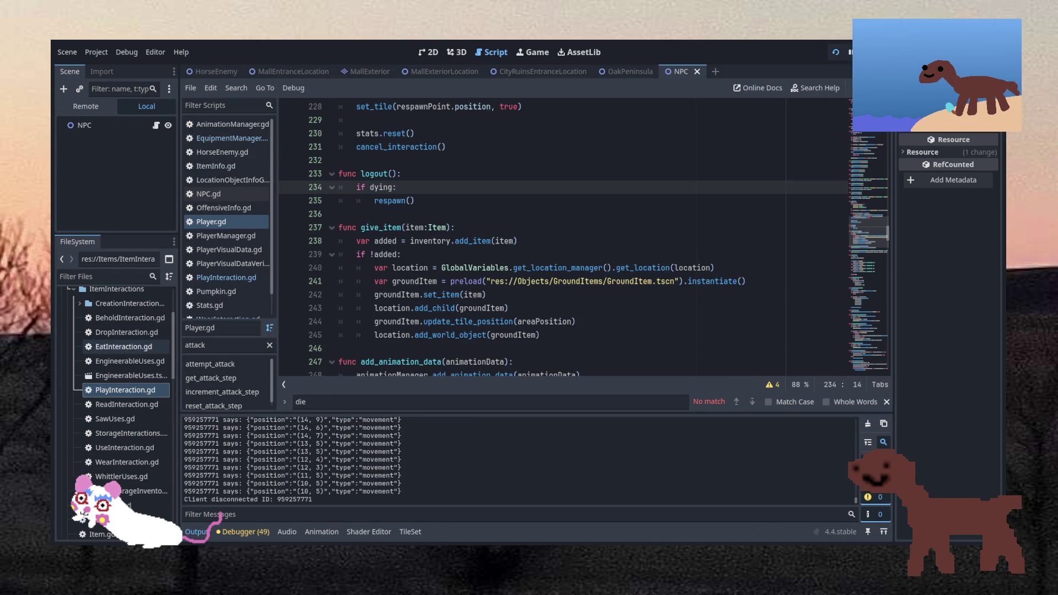
- Collapse Items, expand Objects > Grazing, and open GrazingGrass.gd
scroll(115, 353, "up", 4)
left_click(68, 353)
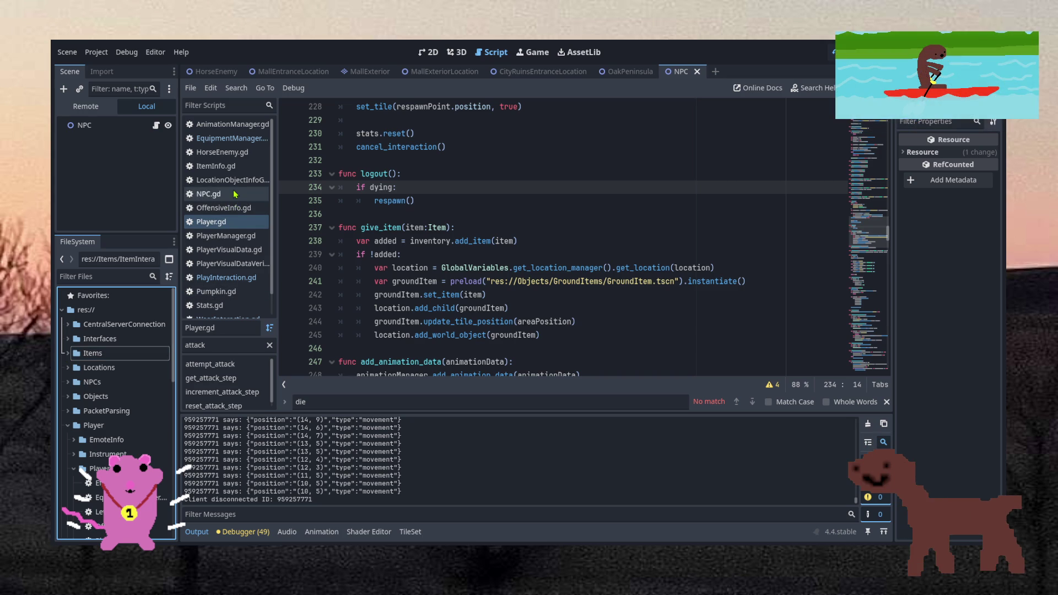
left_click(68, 397)
scroll(70, 401, "down", 3)
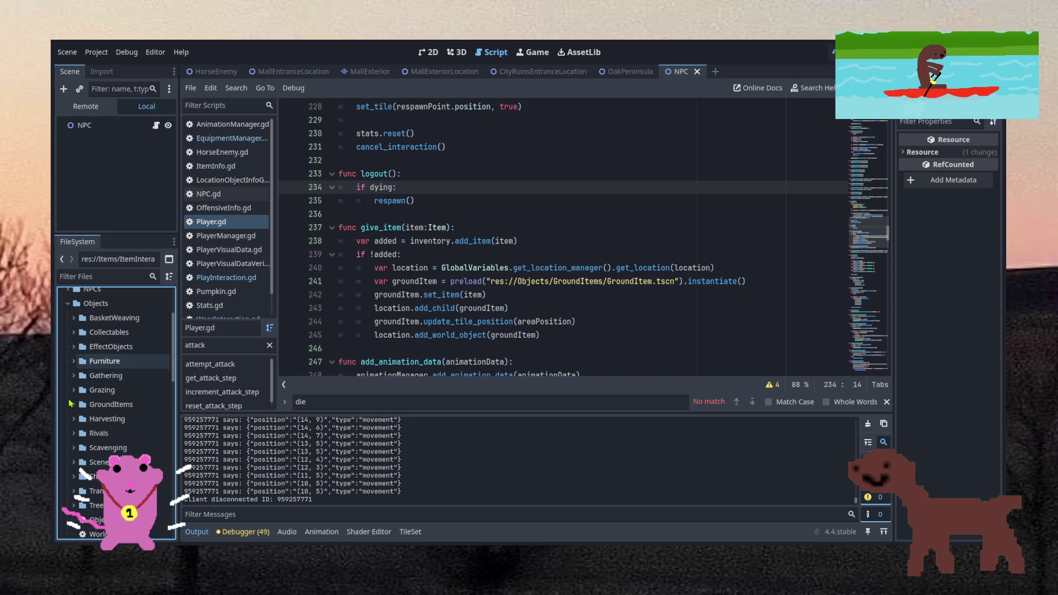
left_click(74, 390)
scroll(111, 430, "down", 3)
double_click(124, 481)
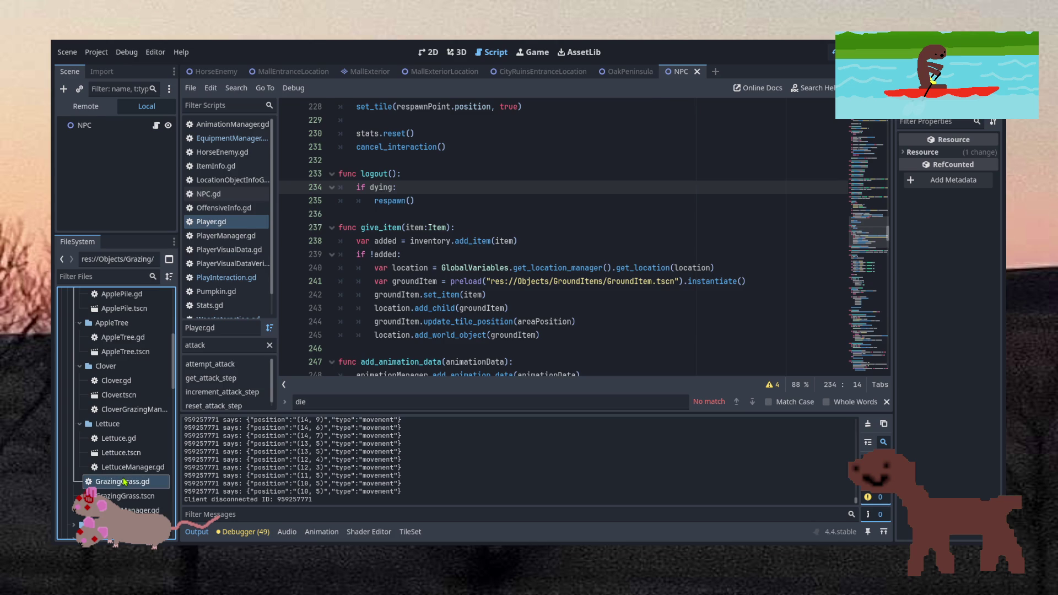
- Add a blank line after the Grazing XP gain, drop the unfinished if line, and save
left_click(573, 215)
scroll(574, 223, "up", 5)
scroll(574, 223, "up", 5)
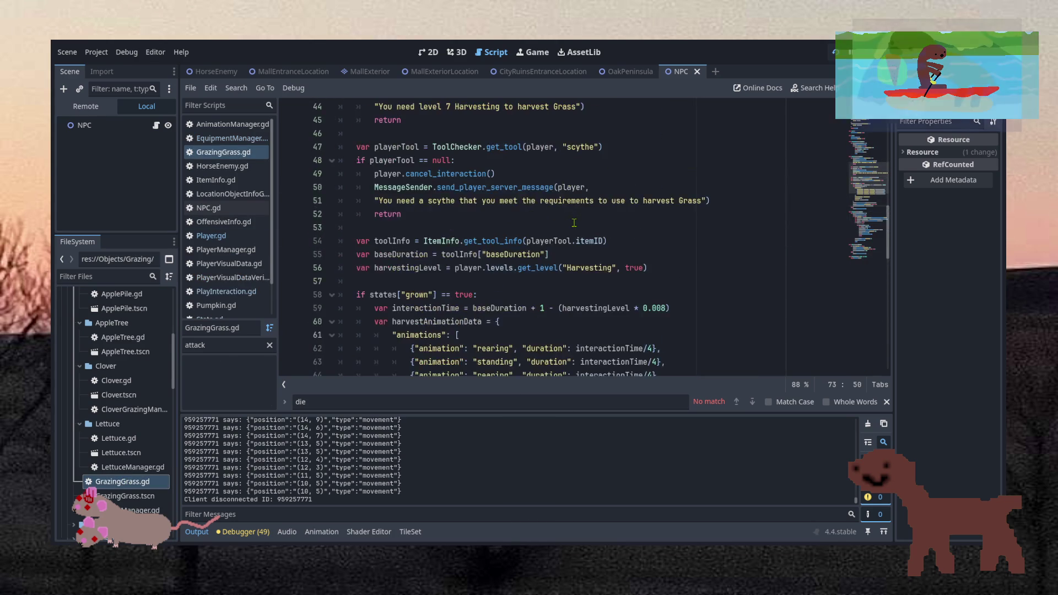
scroll(576, 227, "down", 6)
scroll(575, 227, "down", 10)
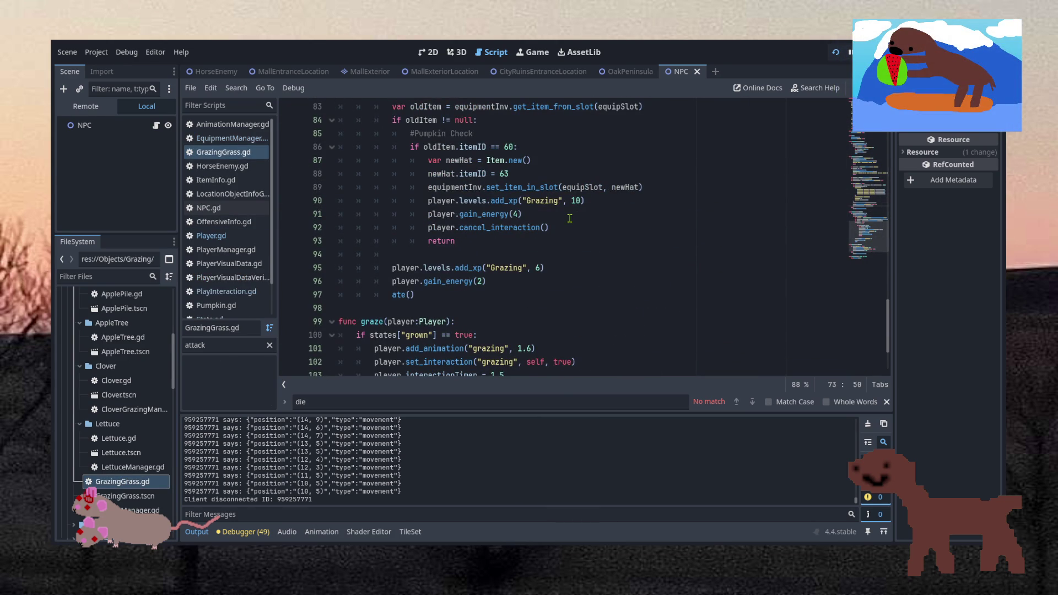
left_click(570, 217)
scroll(570, 218, "up", 3)
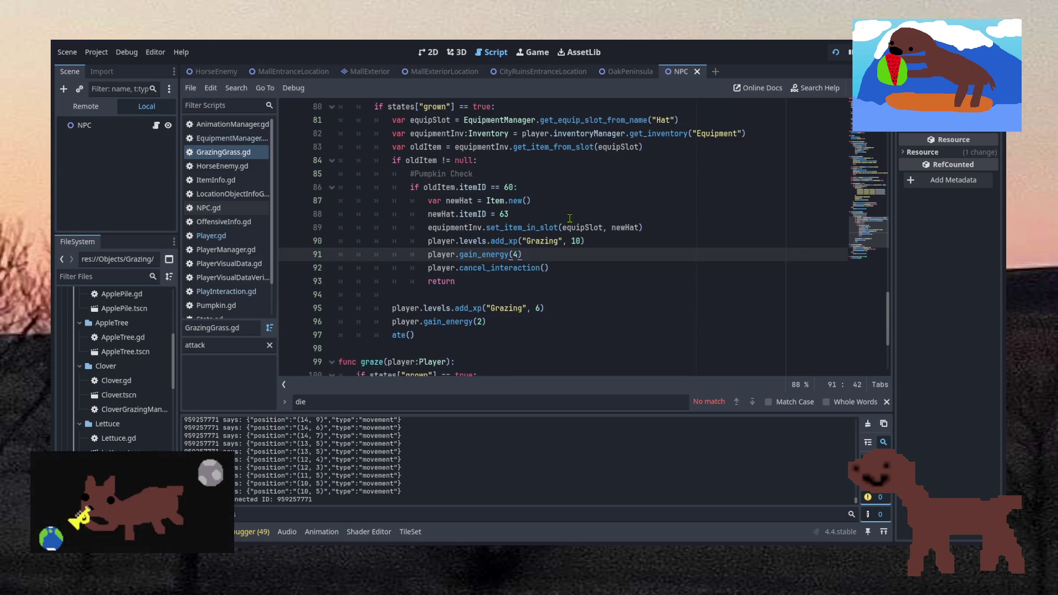
scroll(569, 218, "down", 4)
scroll(569, 218, "up", 1)
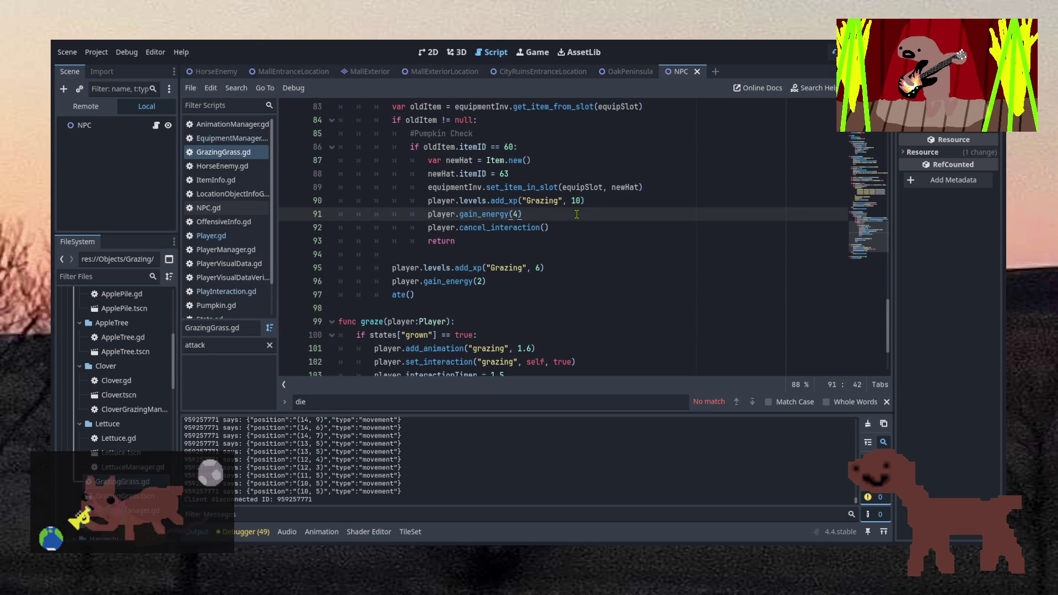
left_click(595, 204)
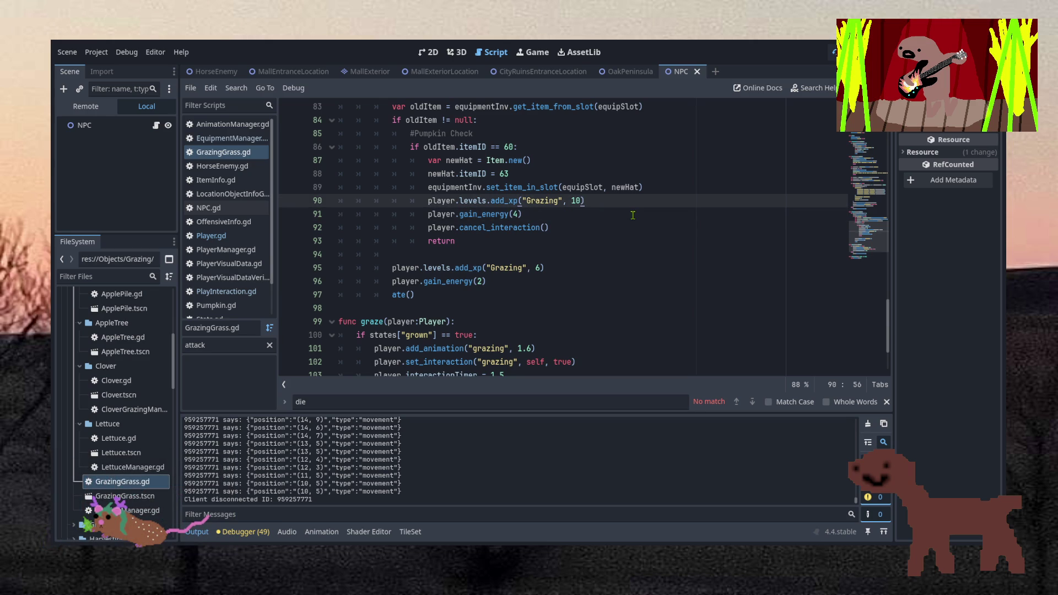
key("Return")
key("Return")
type("if ")
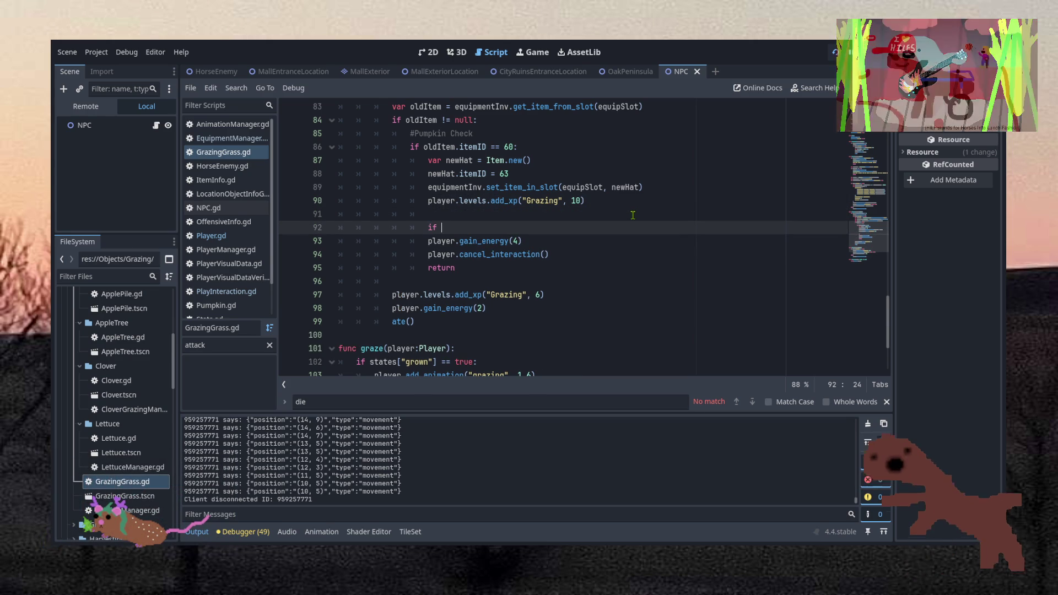
type("player.")
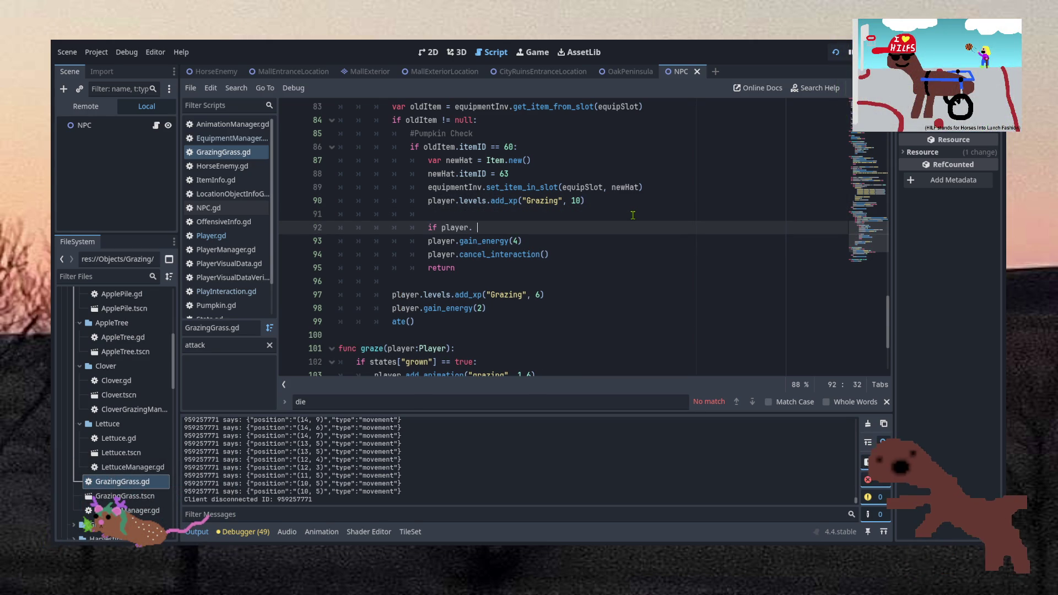
key("BackSpace")
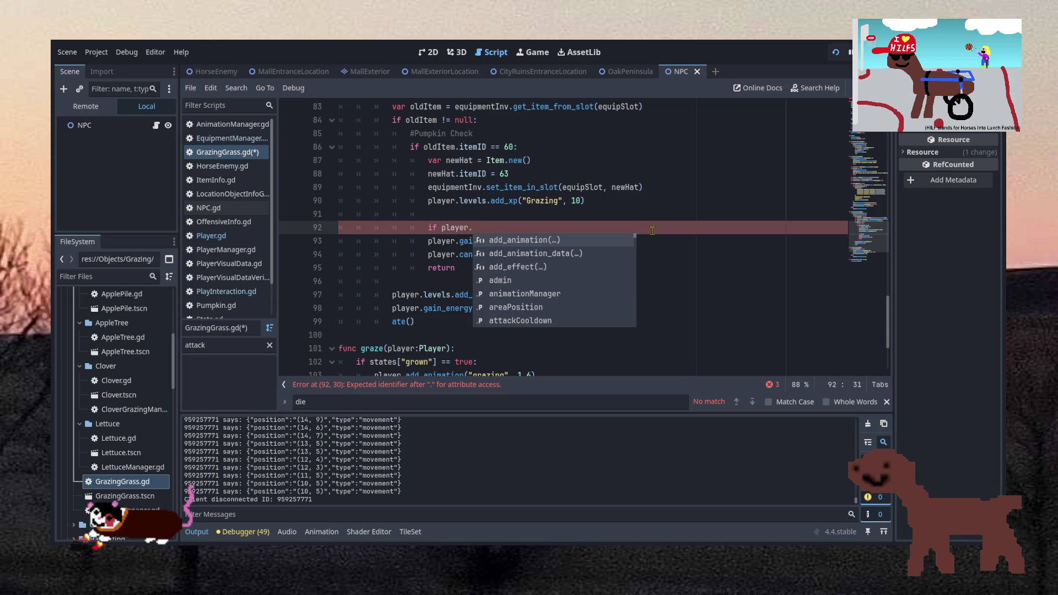
key("shift+Up")
key("BackSpace")
key("ctrl+s")
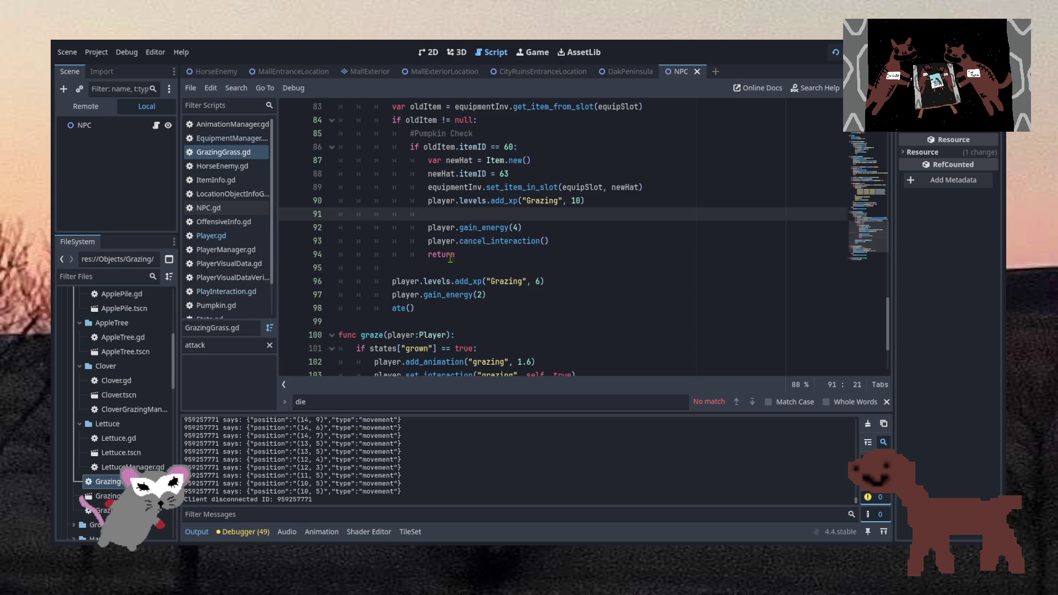
- Declare var energyGained = 4 on a new line after the Grazing XP gain
left_click(520, 222)
scroll(520, 221, "down", 2)
scroll(529, 220, "up", 3)
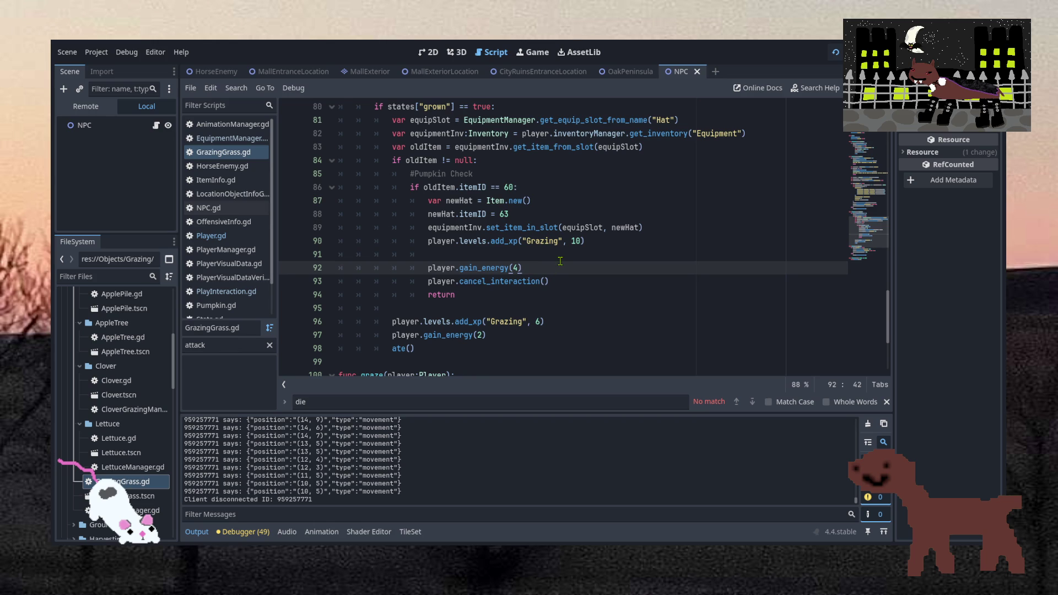
left_click(560, 260)
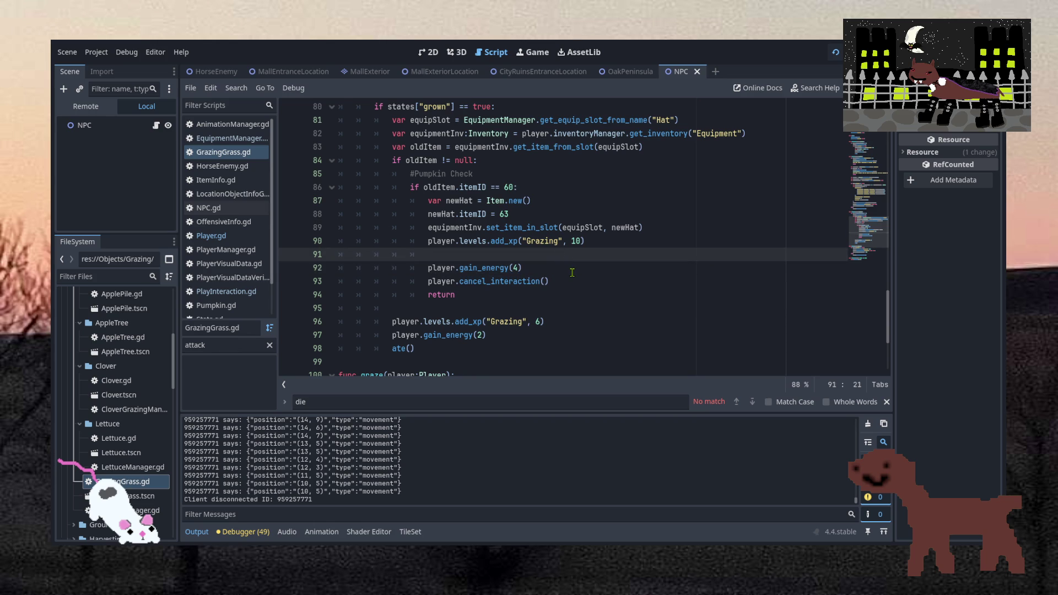
key("Return")
key("Return")
key("Up")
type("var bonus")
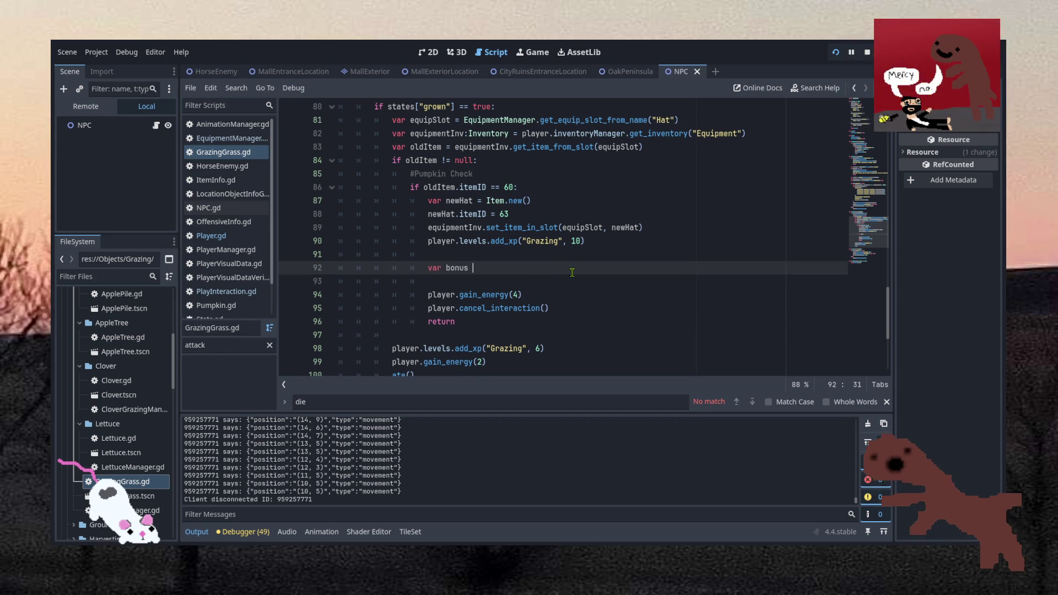
key("BackSpace")
key("BackSpace")
key("BackSpace")
type("nergy")
key("BackSpace")
key("BackSpace")
key("BackSpace")
type("energy")
key("BackSpace")
type("Gained = 4")
- Add var playerGrazing = player.levels.get_level("Grazing", true)
key("Return")
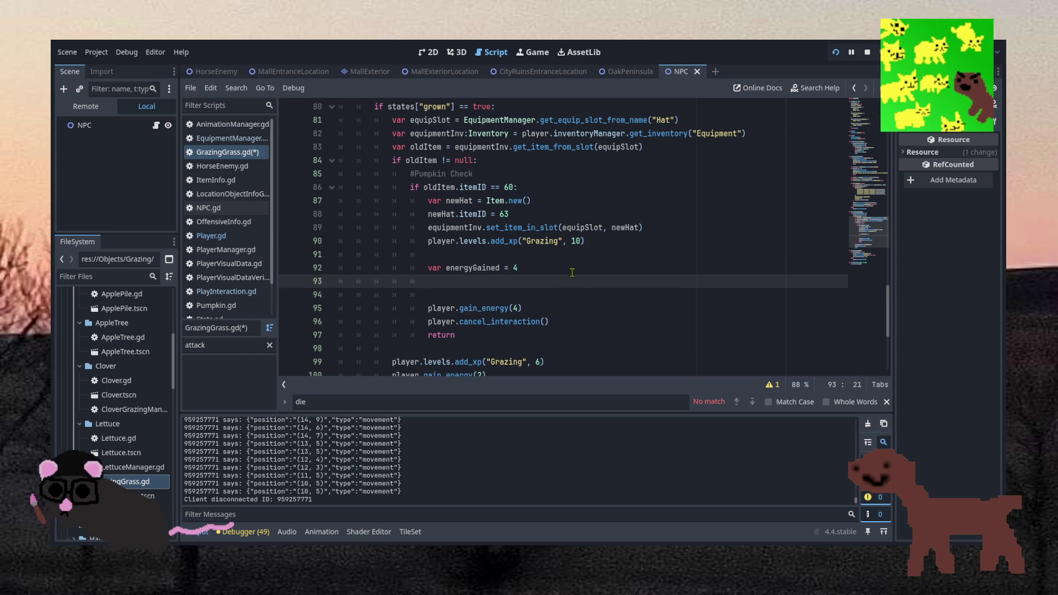
type("var player")
type("Grazing = pl")
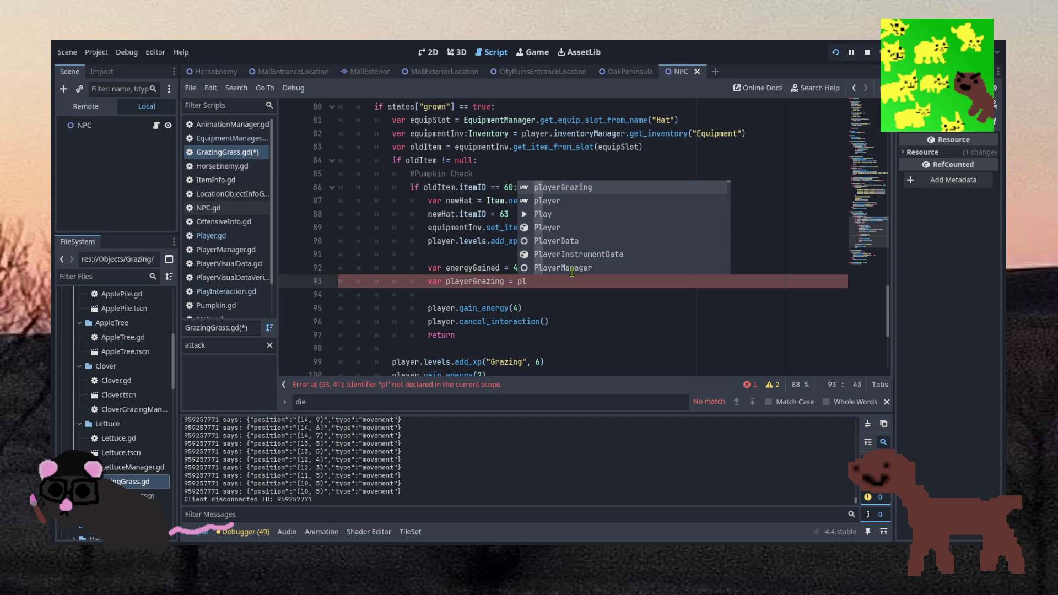
type("ayer.le")
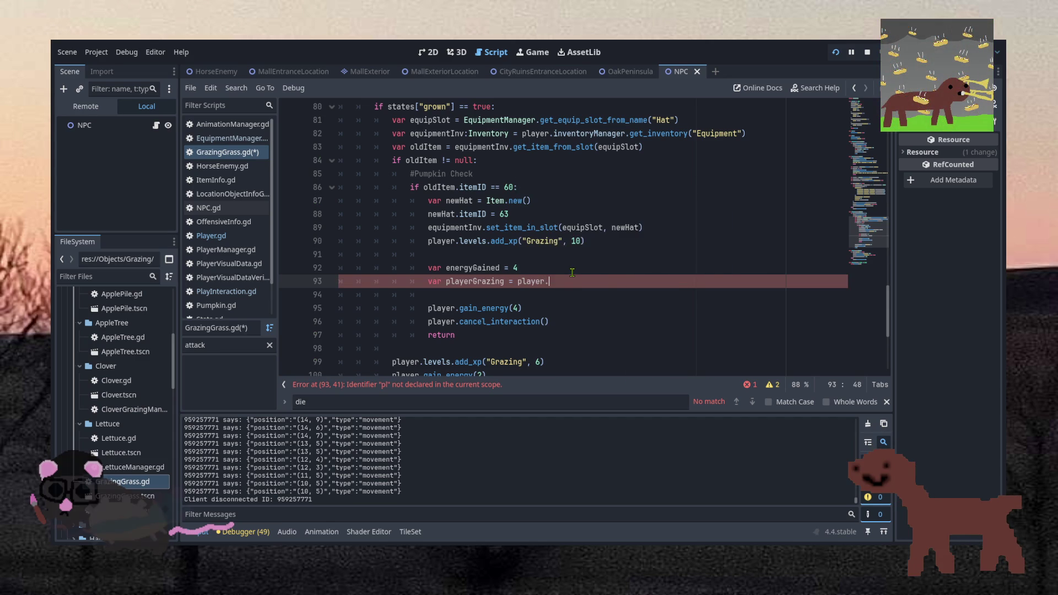
key("Return")
type(".get")
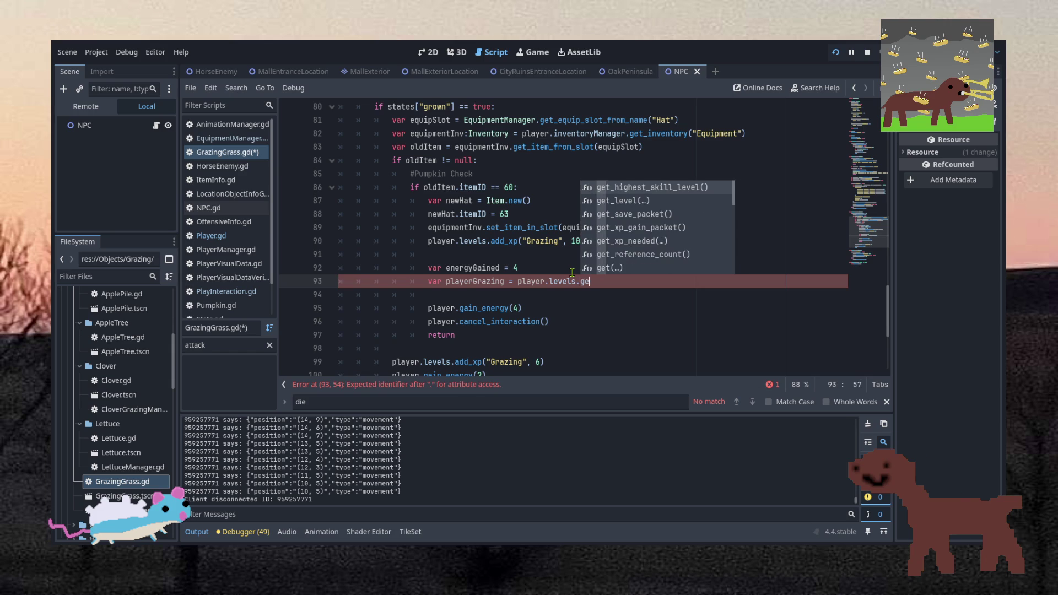
key("Down")
key("Return")
type("\"")
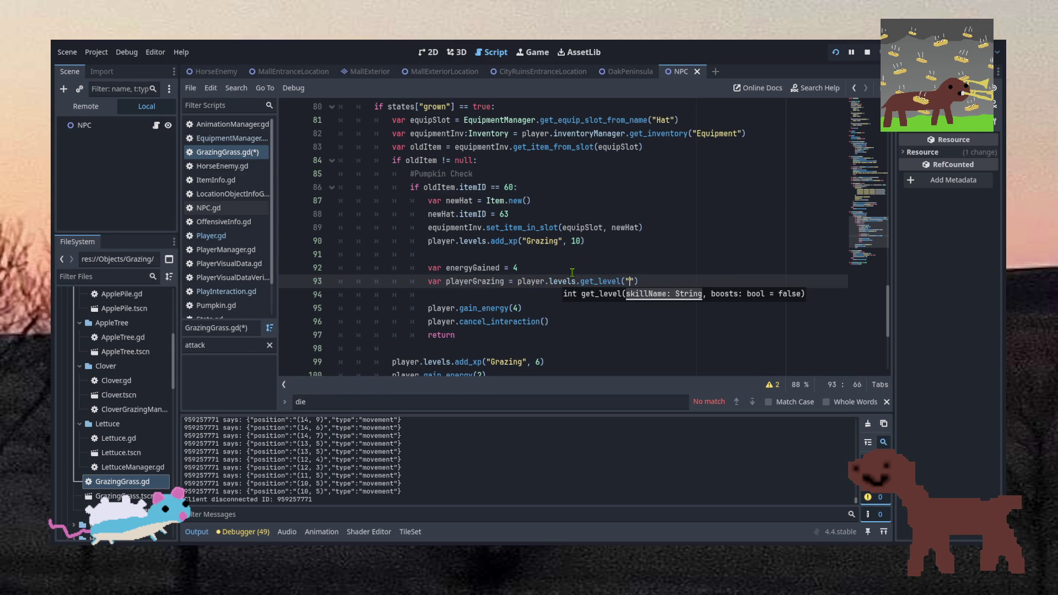
type("Grazing\"")
type(", true")
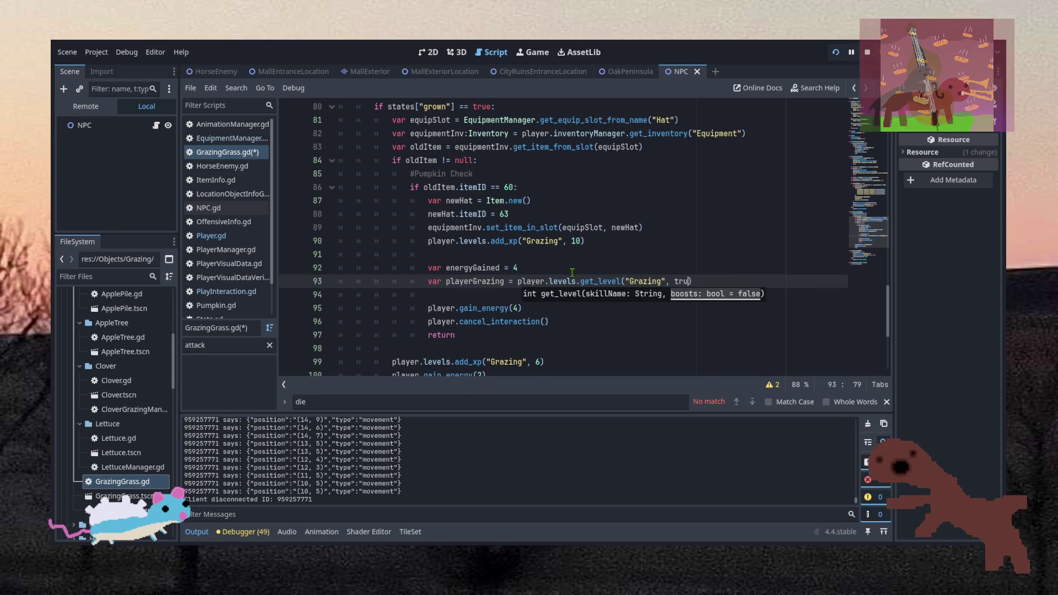
- Add energyGained += int(int(playerGrazing)/int(20)) * 2 and save the script
scroll(611, 265, "down", 1)
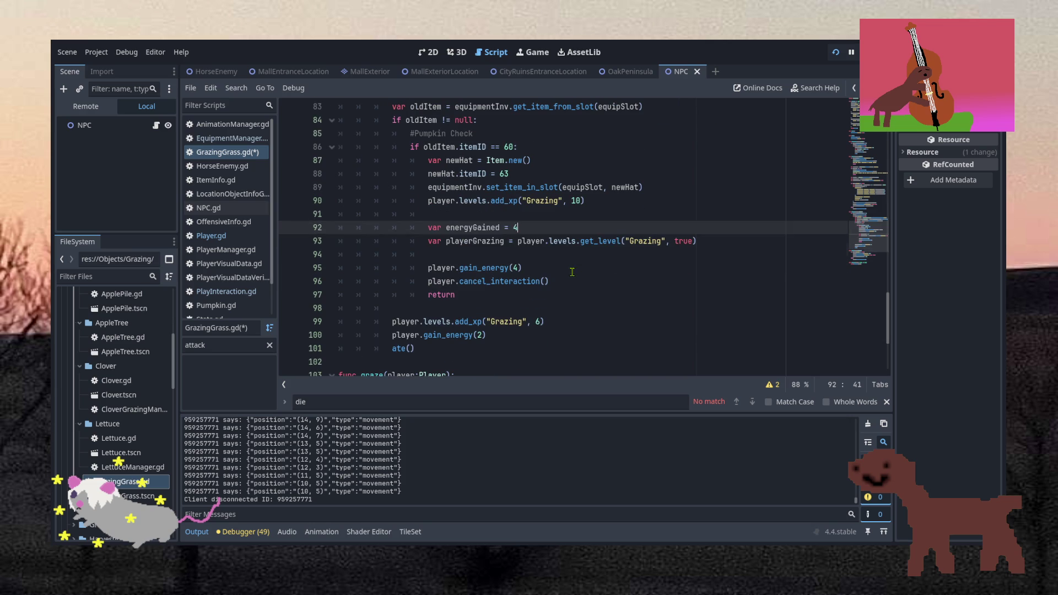
left_click(652, 257)
key("Return")
key("Up")
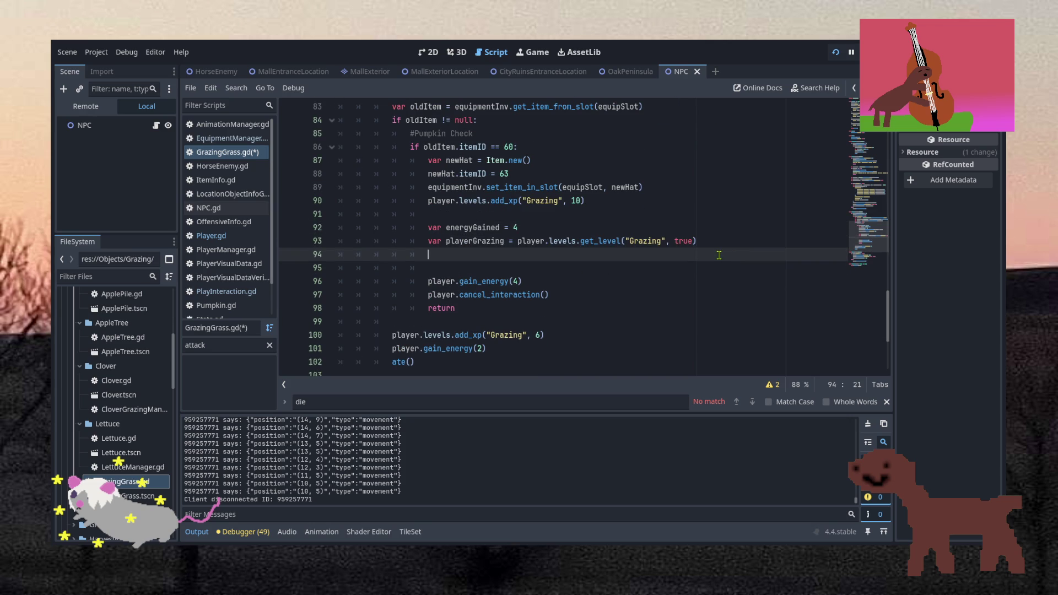
type("energyGained += ")
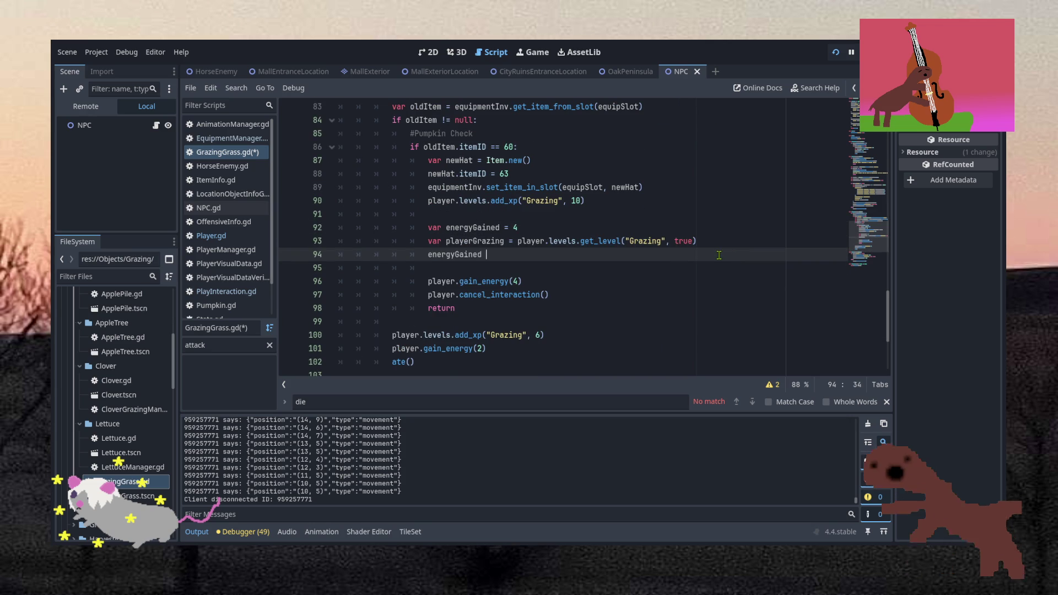
type("int")
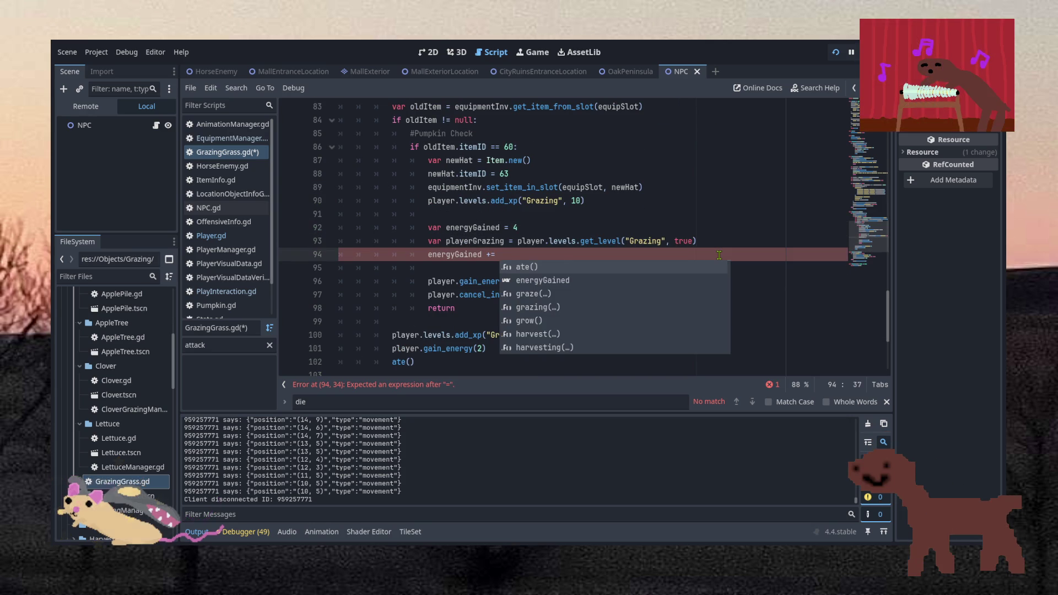
type("(")
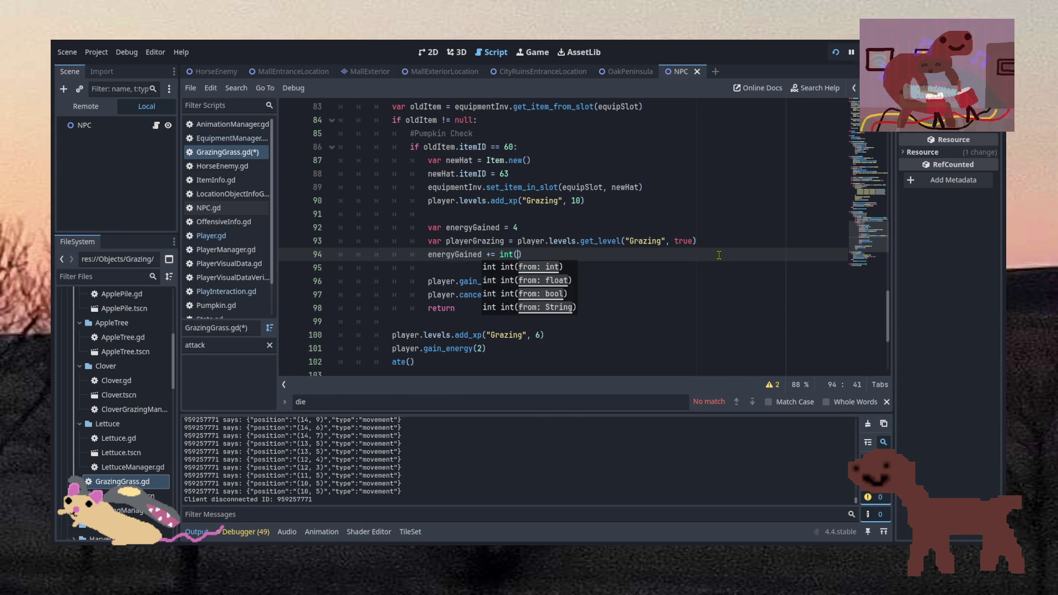
type("int(")
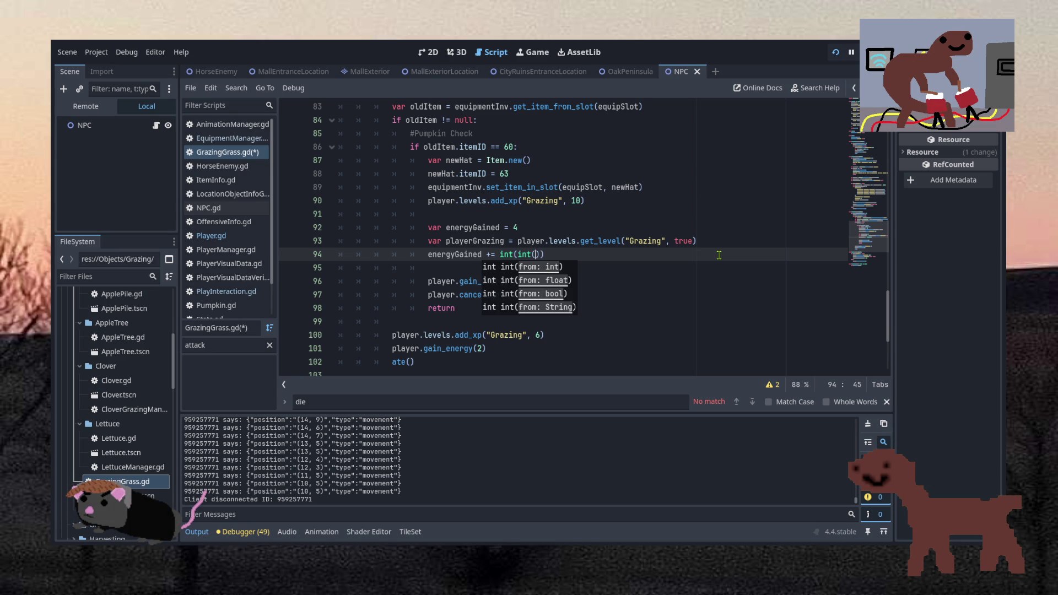
type("play")
key("Return")
type(")/int(")
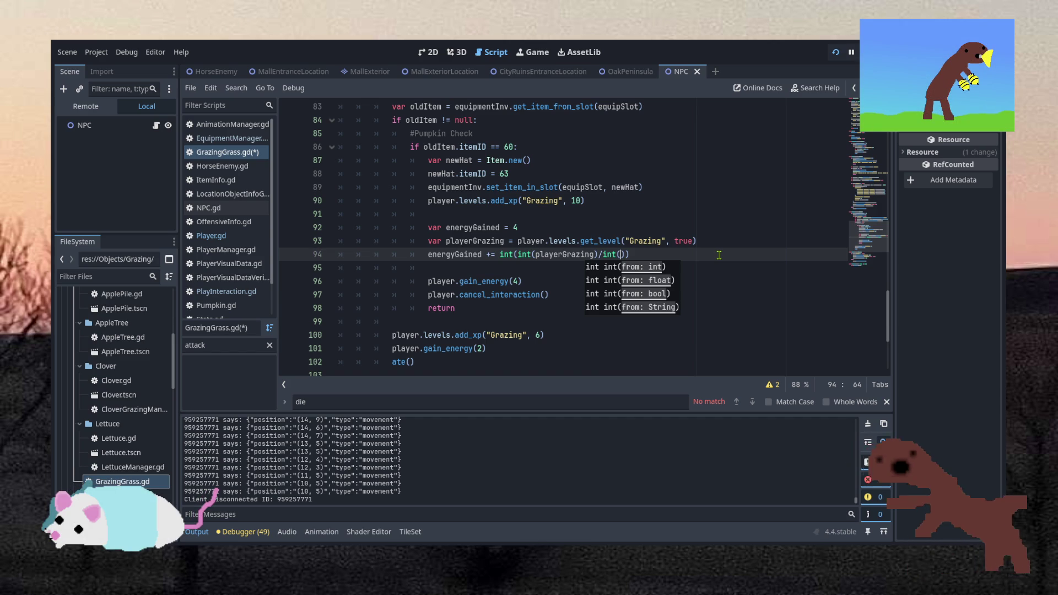
type("20")
key("ctrl+s")
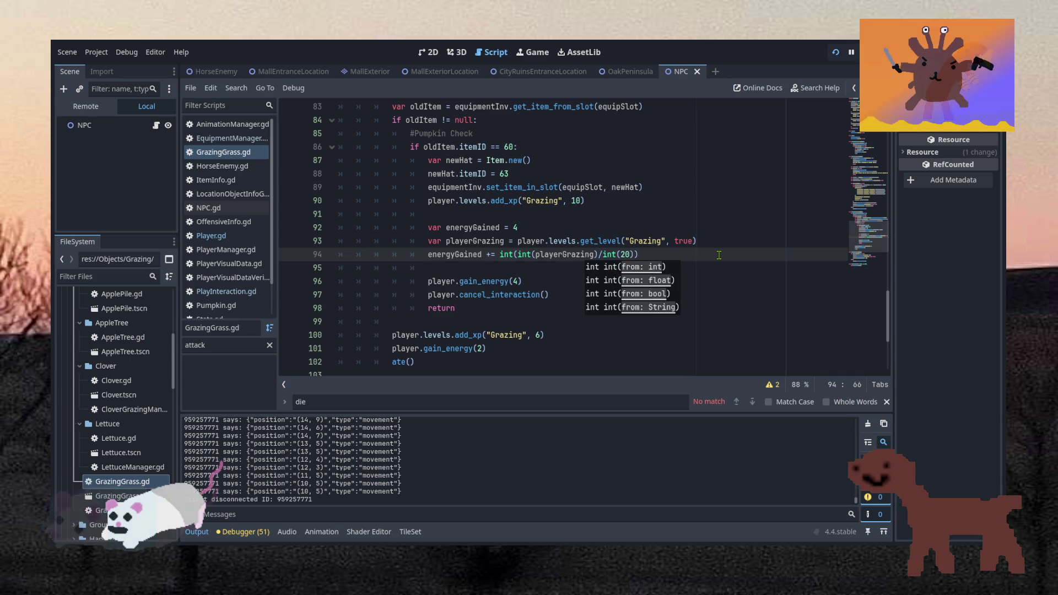
key("Down")
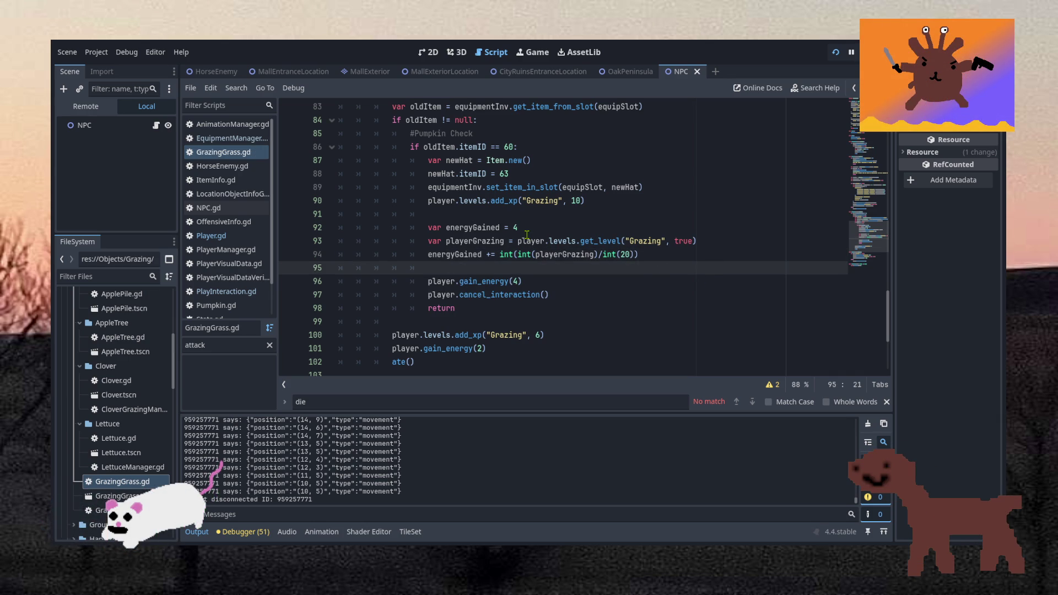
left_click(500, 254)
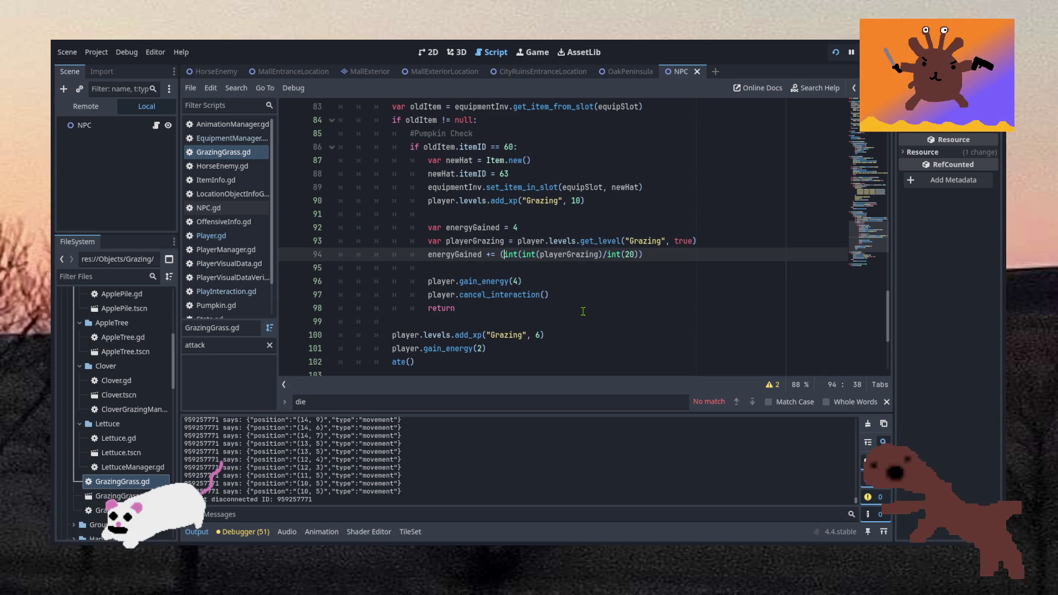
type("(")
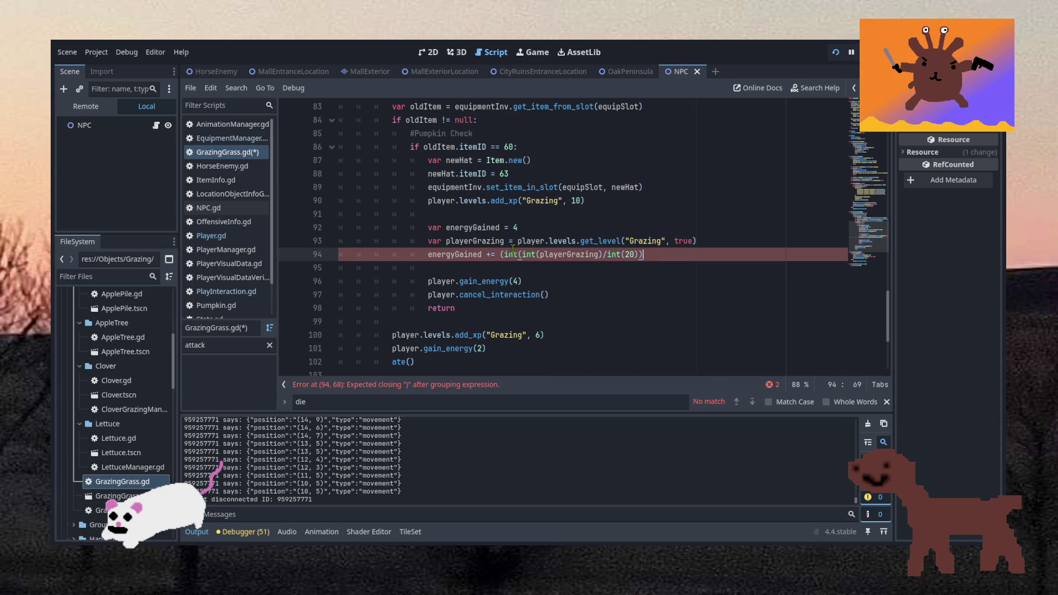
left_click(506, 251)
key("BackSpace")
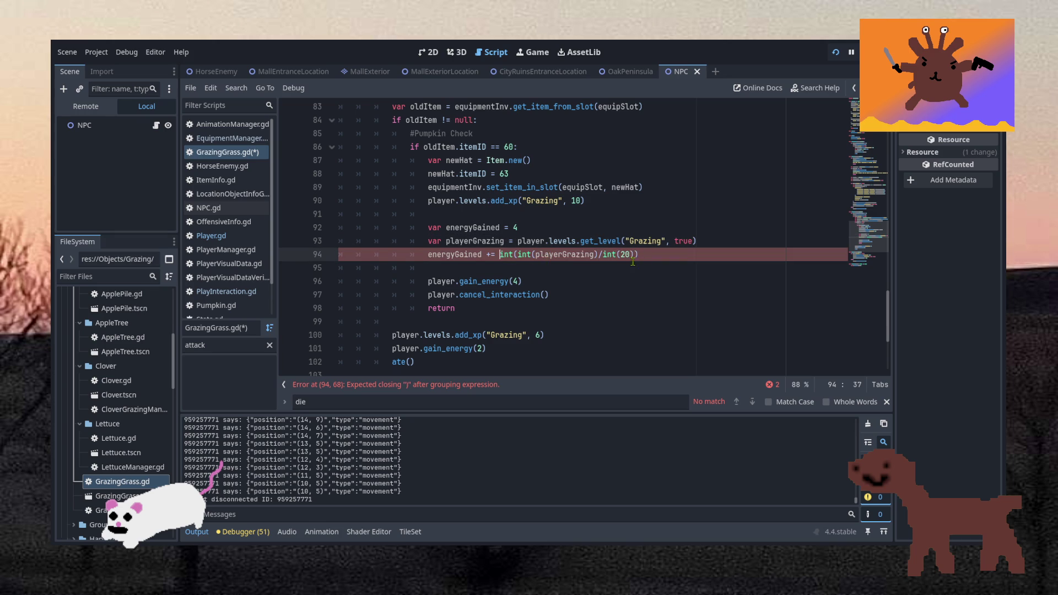
left_click(646, 254)
type("* 2")
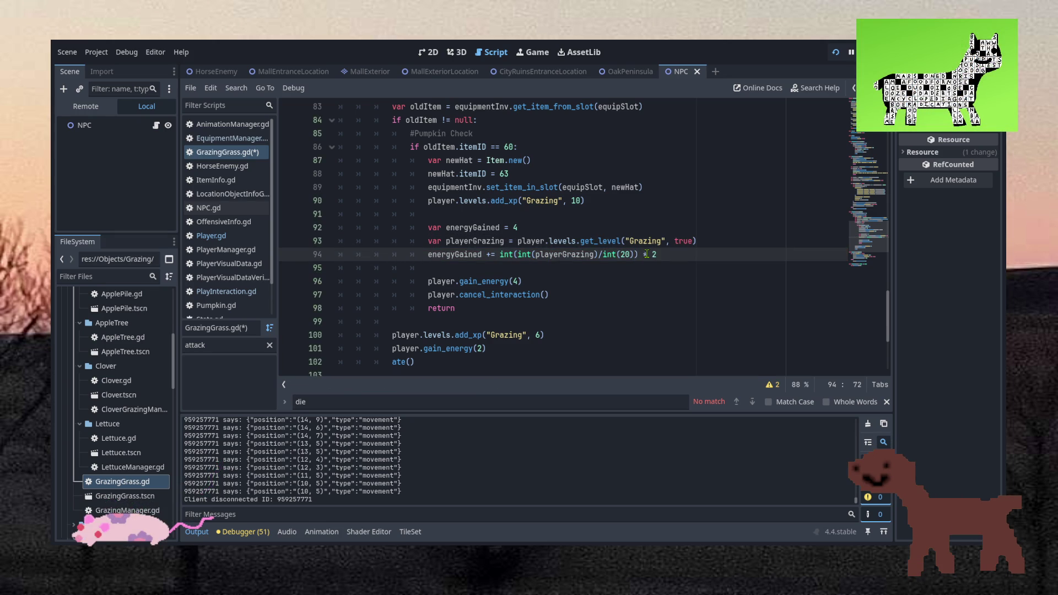
- Pass energyGained to gain_energy instead of 4 and relaunch the game
double_click(455, 254)
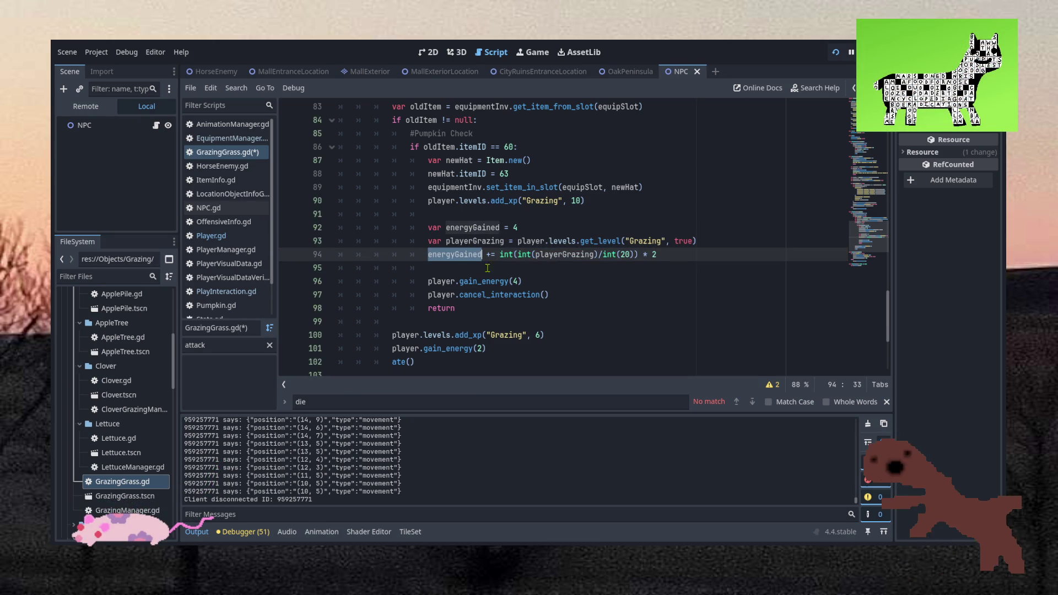
double_click(517, 280)
type("energyGained")
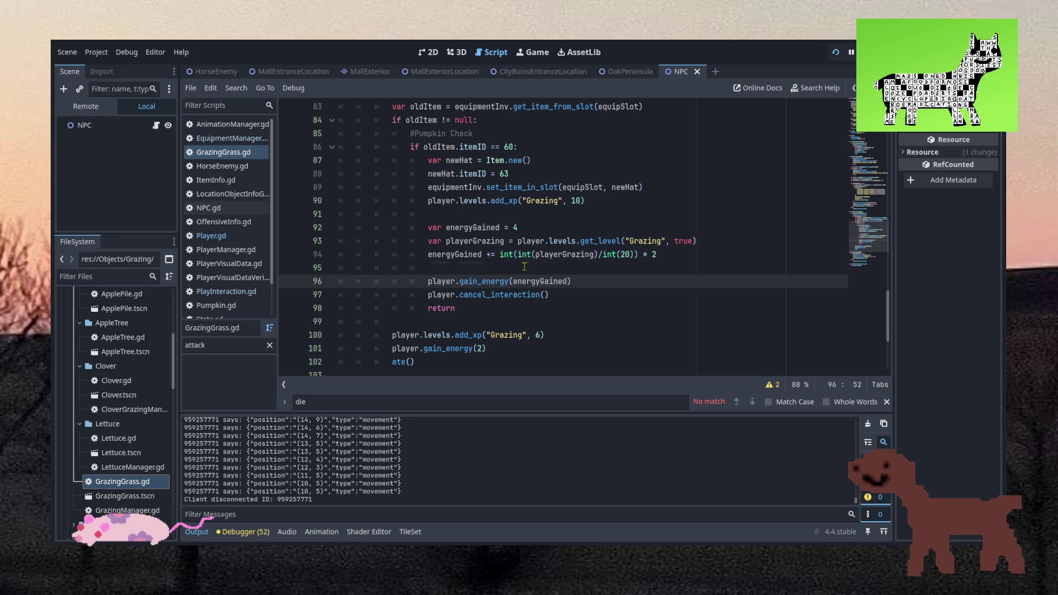
left_click(524, 268)
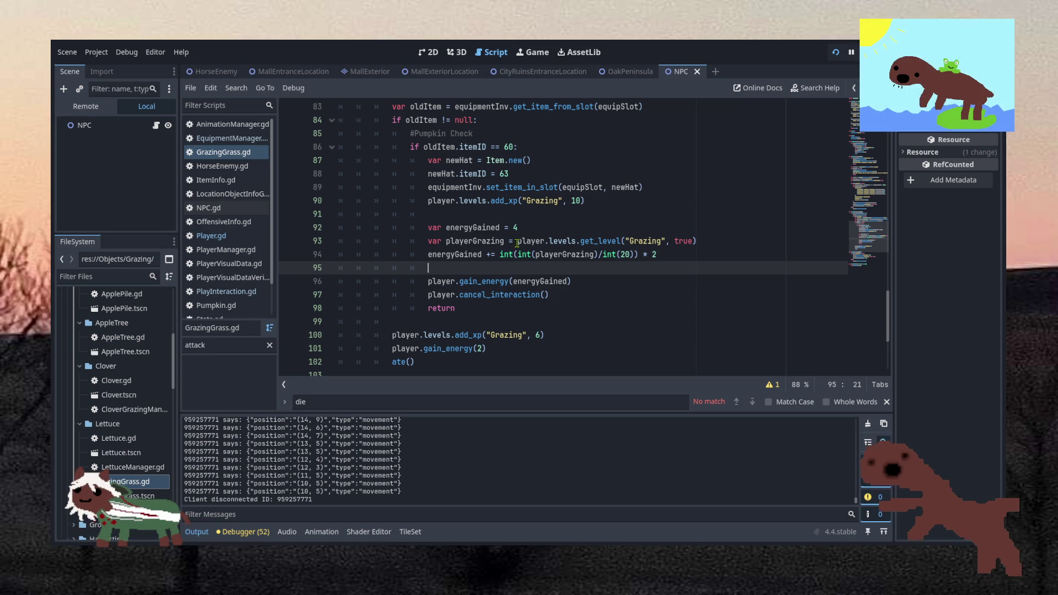
left_click(835, 52)
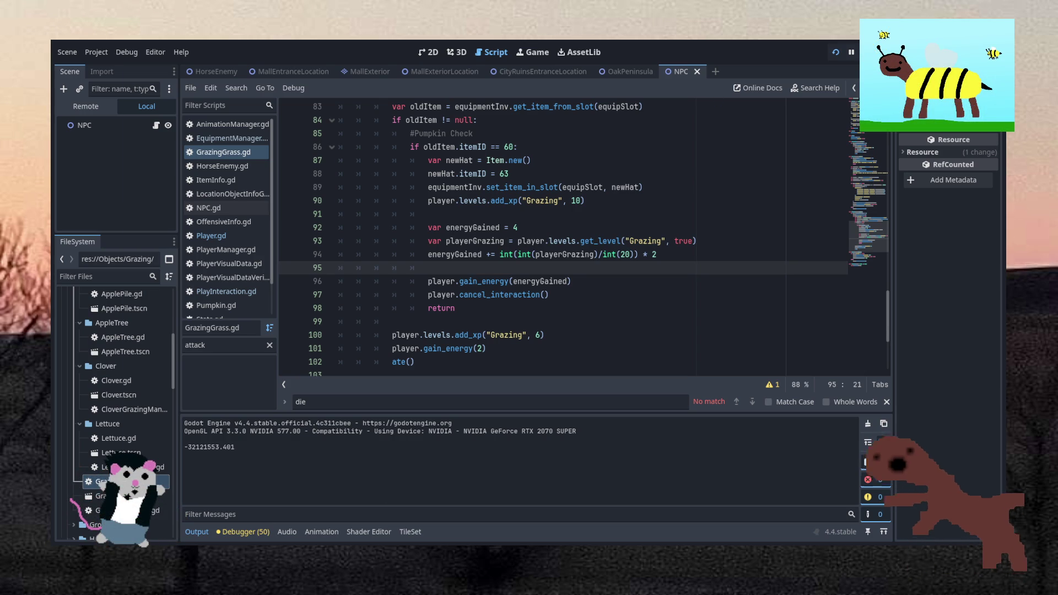
- Log in with the account name and password and enter Cow Online World 1
key("Tab")
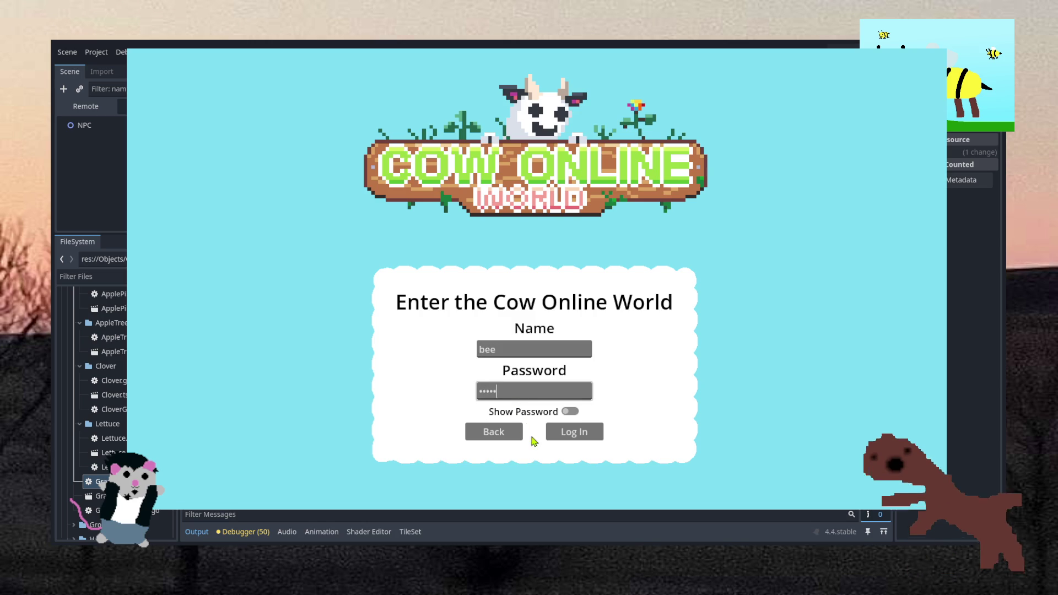
left_click(569, 432)
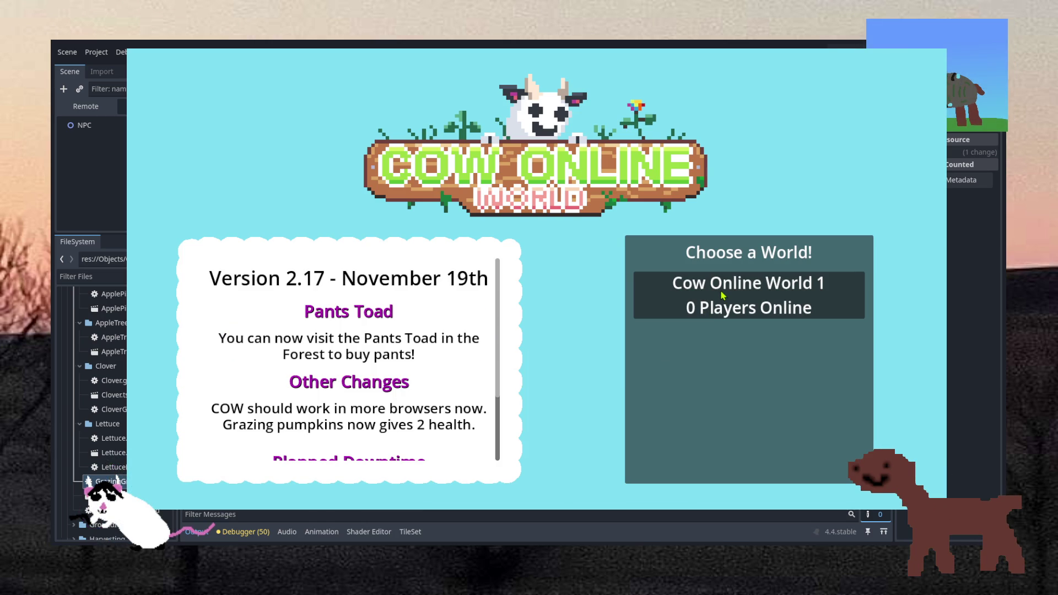
left_click(720, 290)
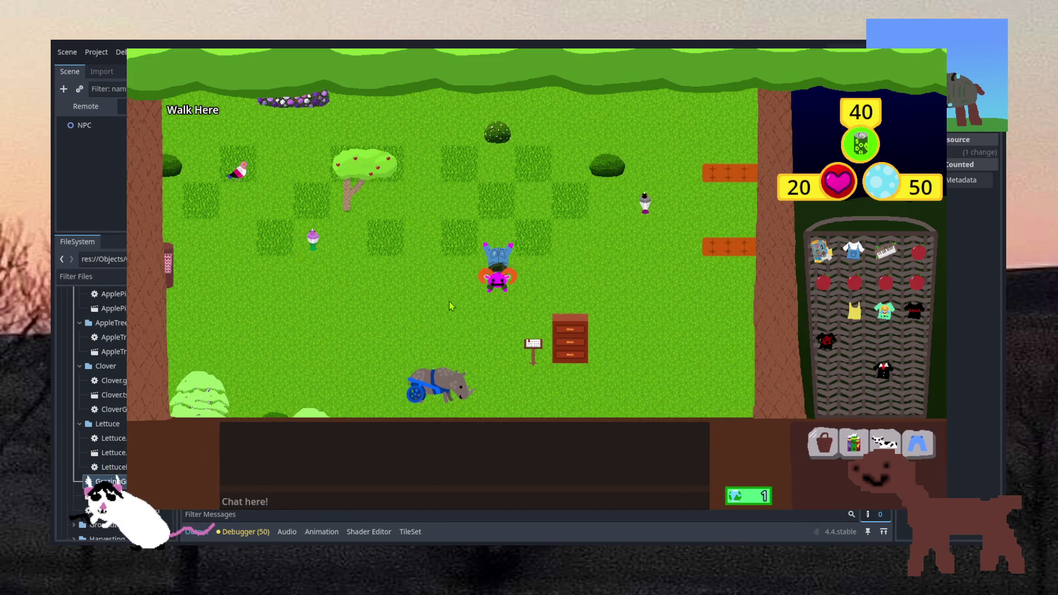
- Read the Grazing skill guide's Bonuses tab, close it, and start a :warp Elev command
left_click(449, 275)
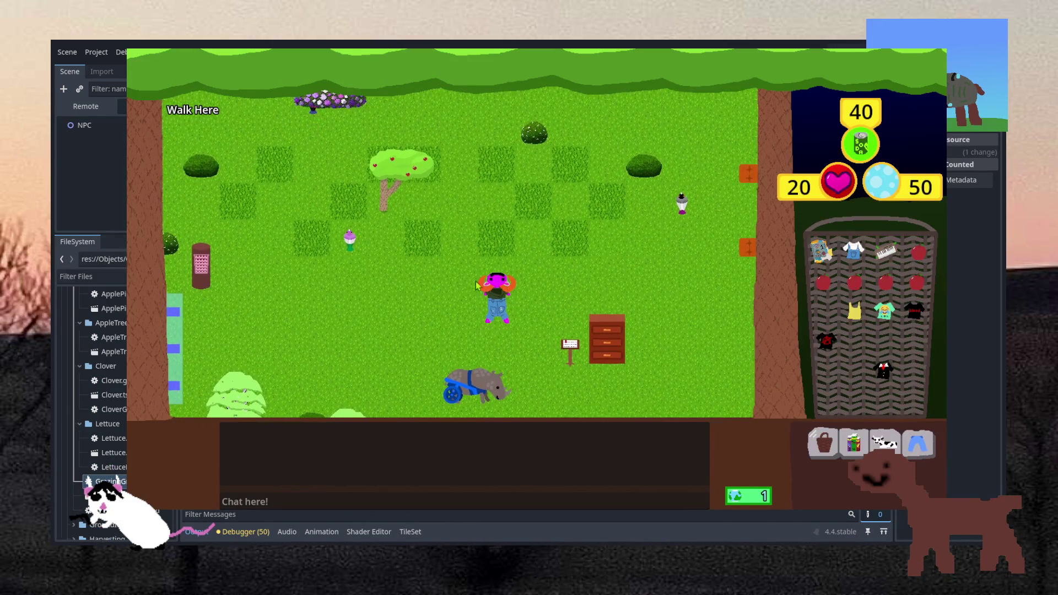
left_click(821, 210)
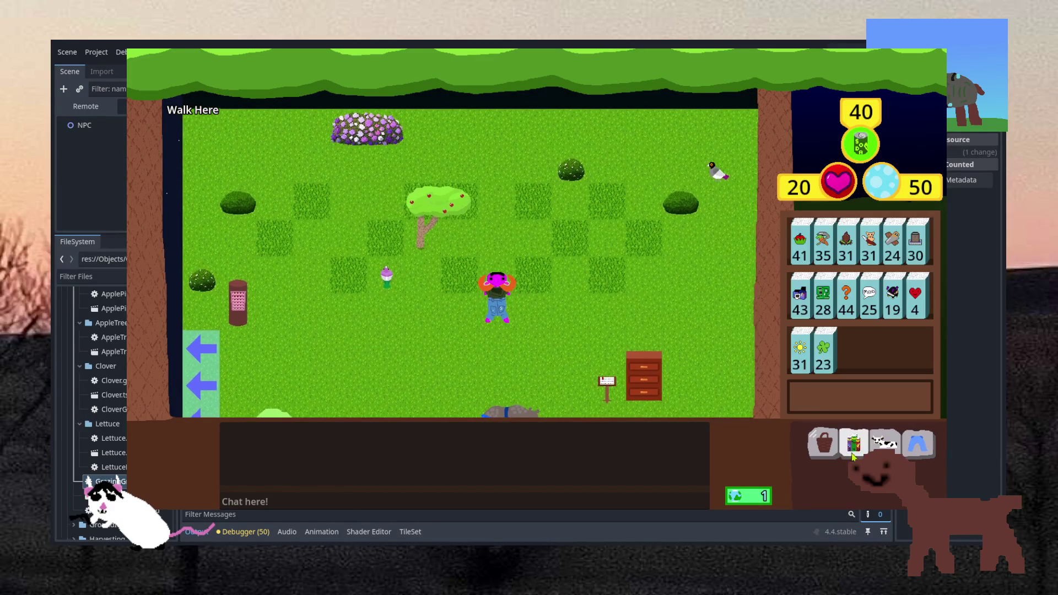
left_click(800, 241)
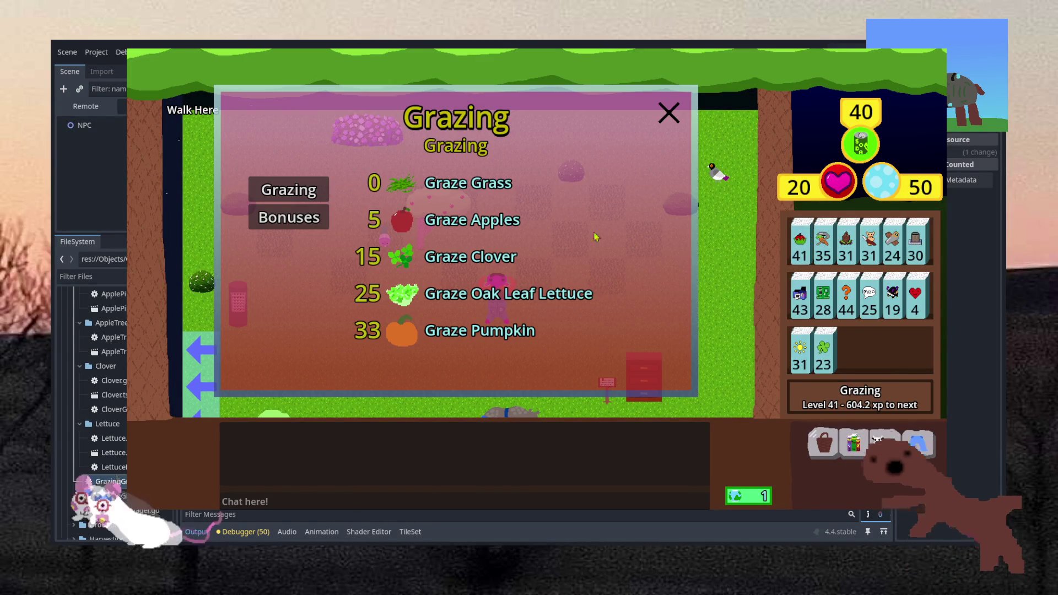
left_click(307, 221)
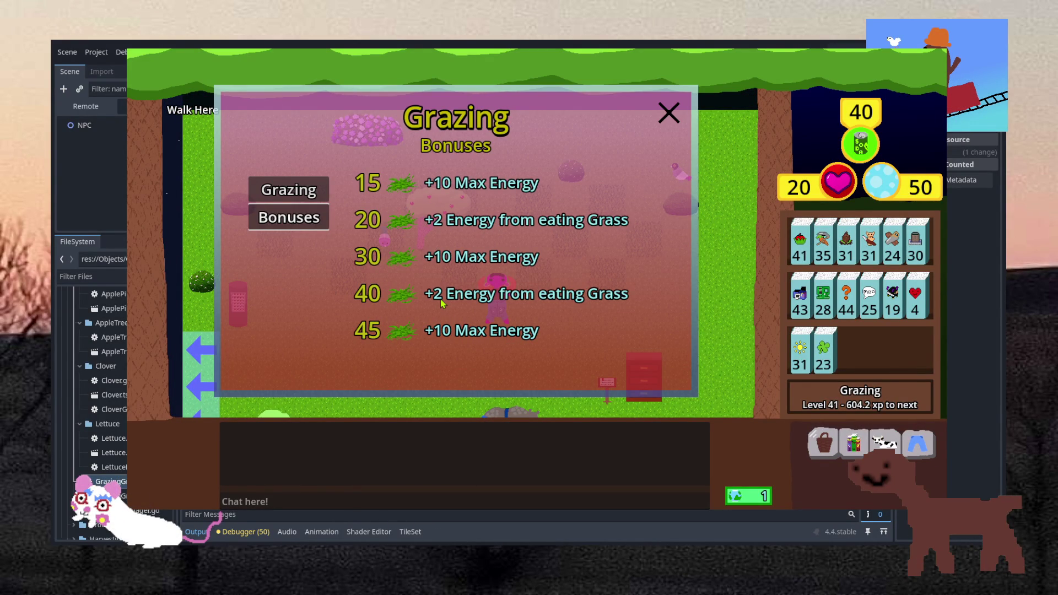
left_click(669, 121)
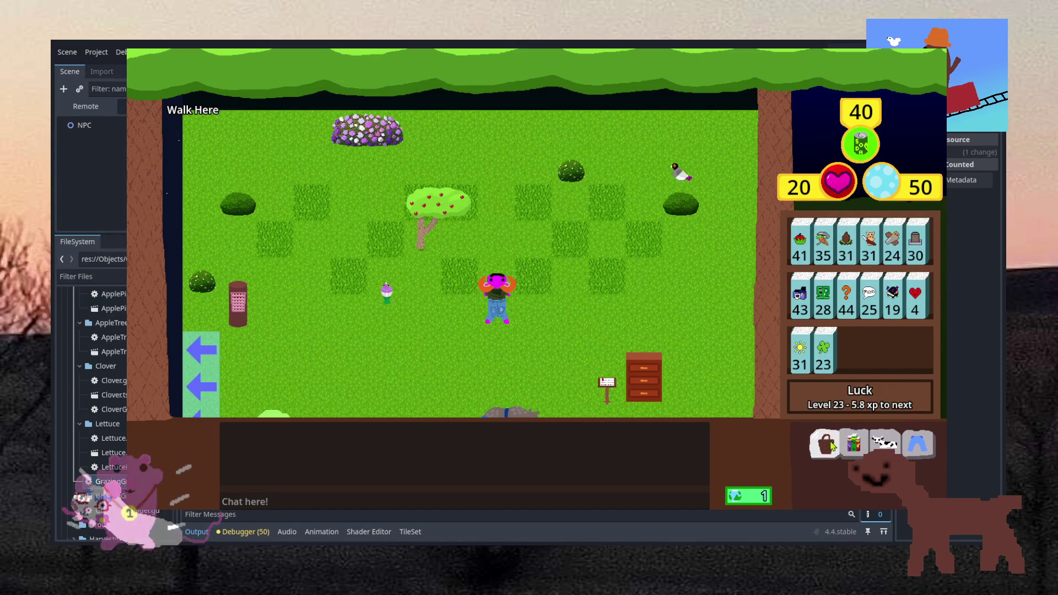
type(":warp Ele")
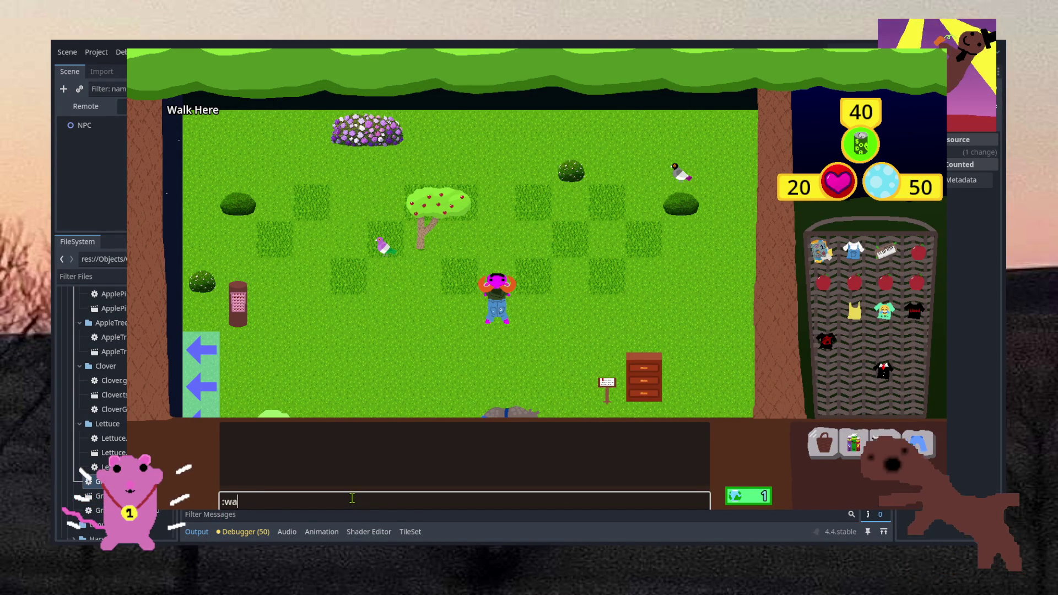
type("vat")
- Send the warp Elevator chat command, then close the game window with Alt+F4
key("Return")
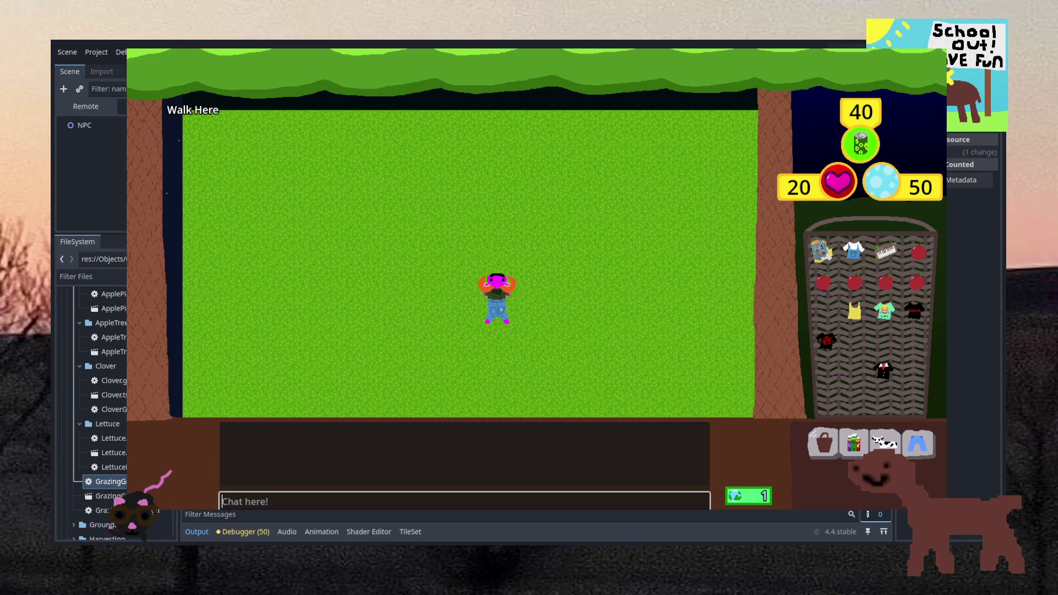
key("alt+F4")
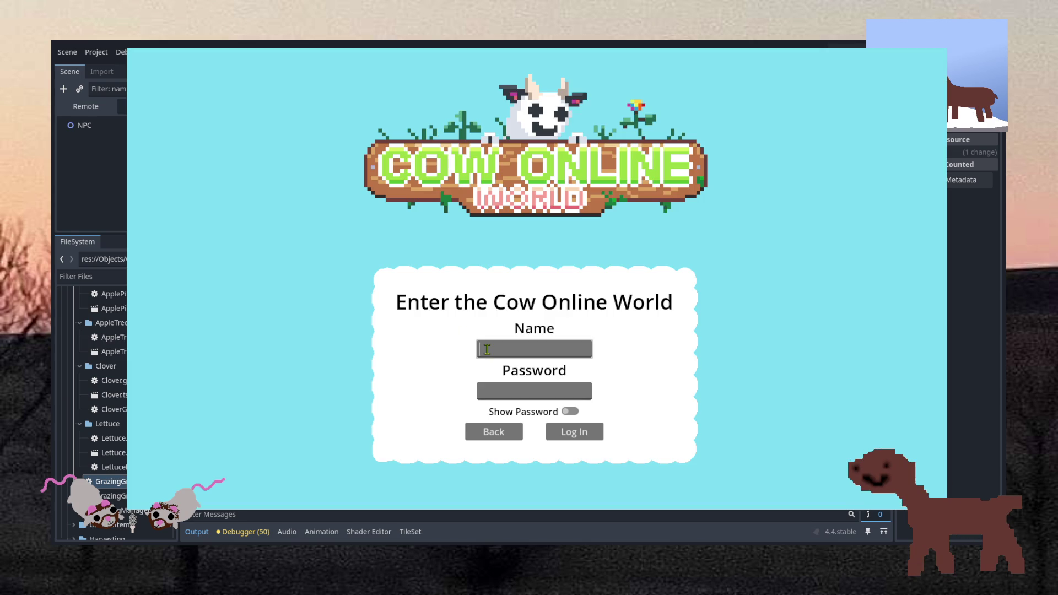
- Log in with the player name and password and enter Cow Online World 1
key("Tab")
left_click(573, 436)
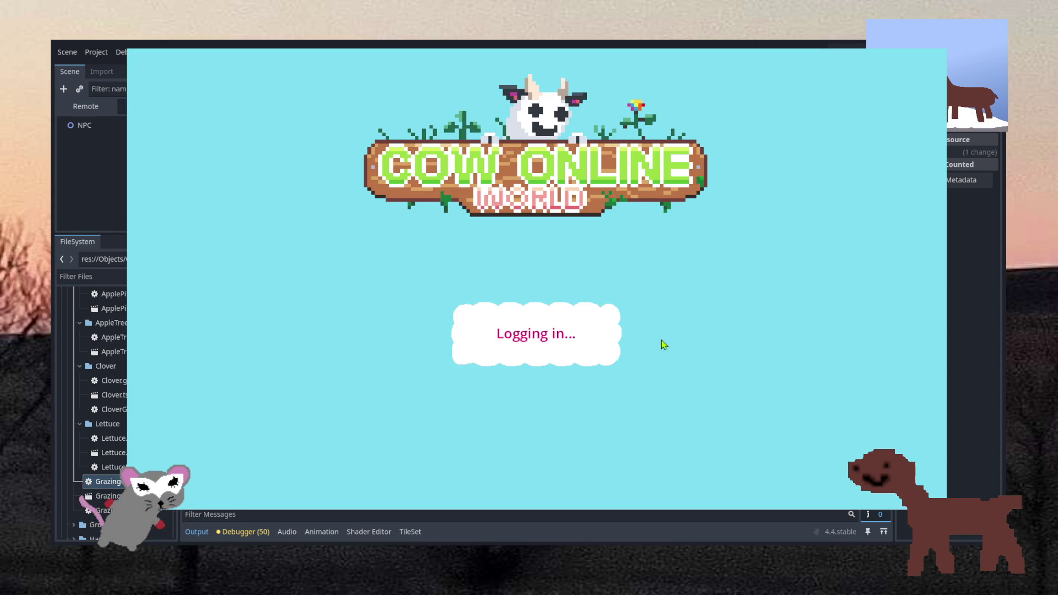
left_click(634, 298)
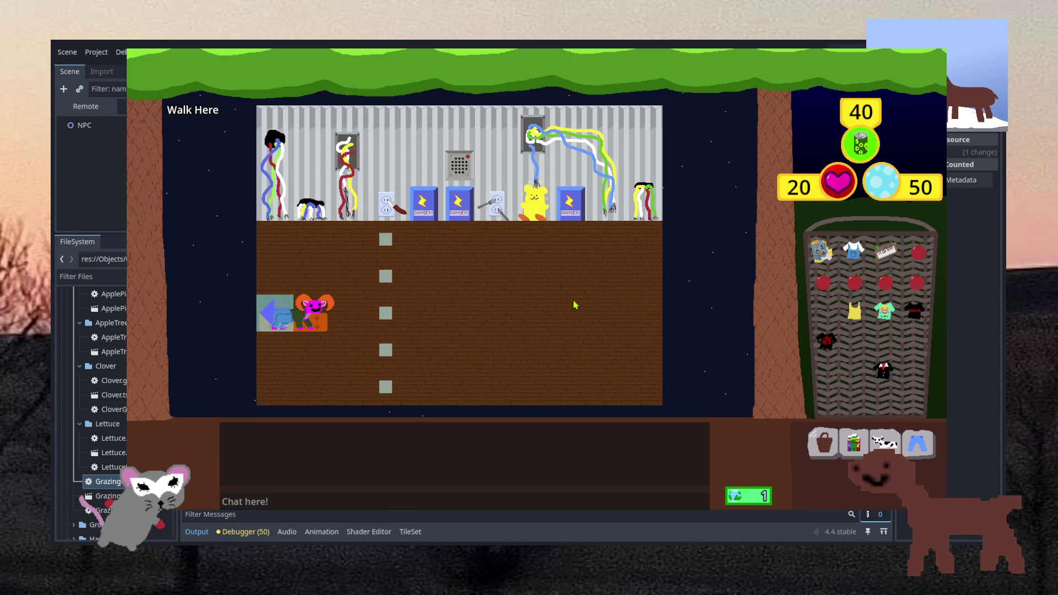
- Walk the cow across the wire room and out through the exit arrow tile, then stop the game
left_click(352, 361)
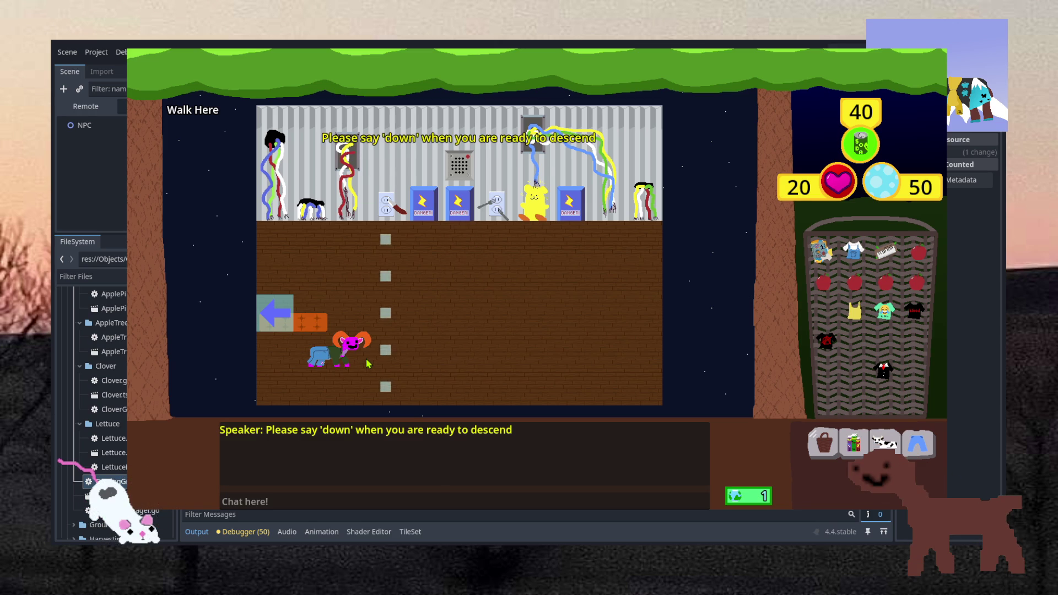
left_click(308, 360)
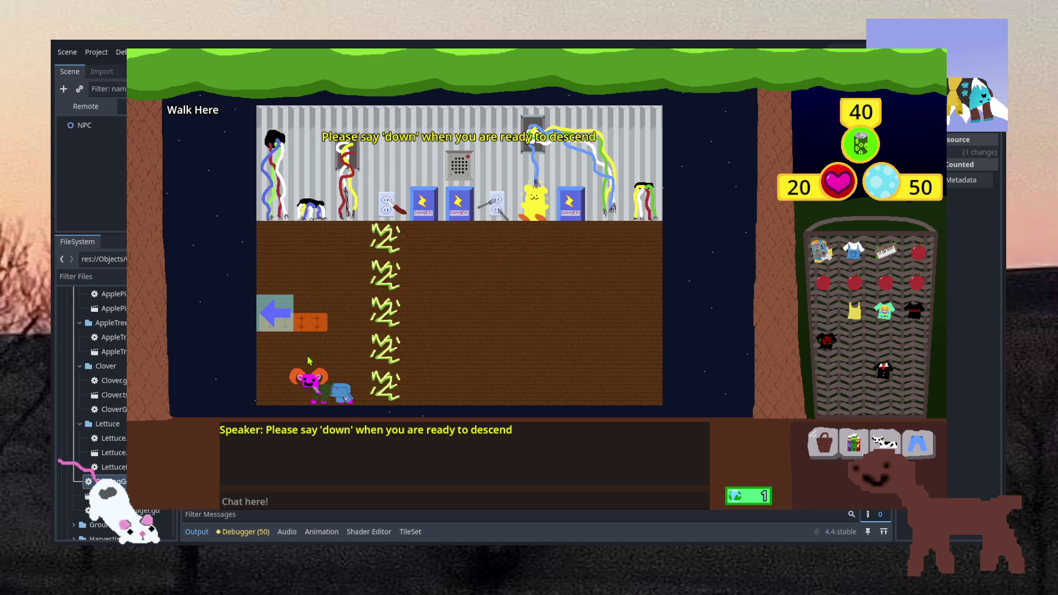
left_click(346, 298)
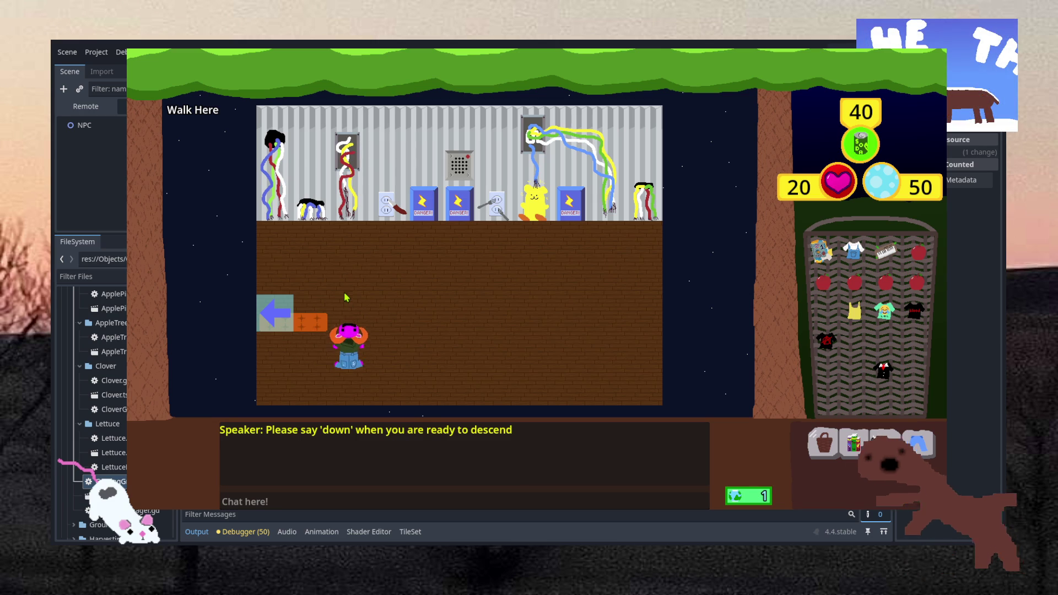
left_click(344, 253)
left_click(379, 263)
left_click(357, 286)
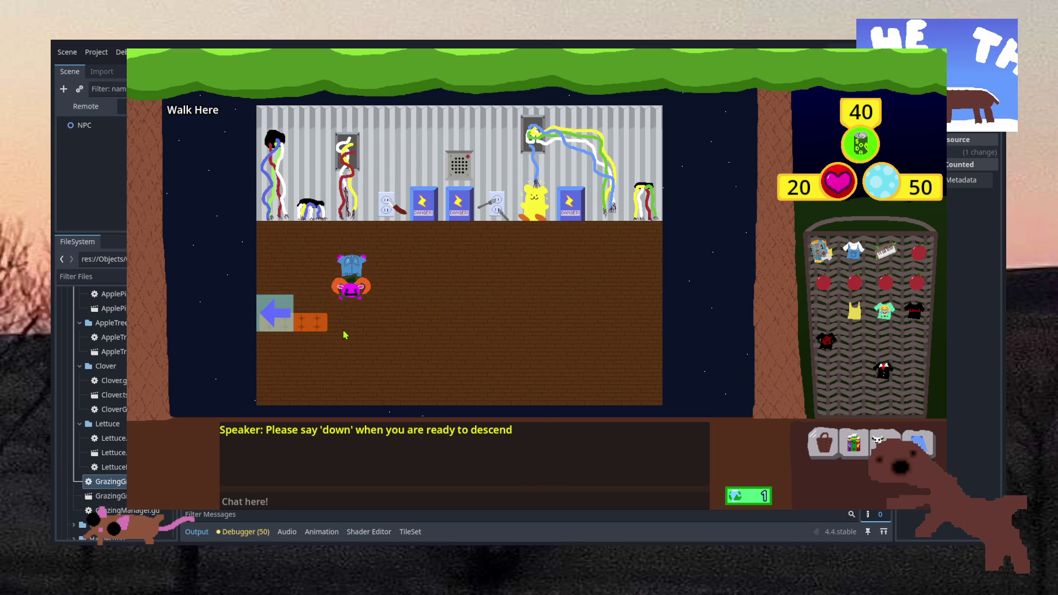
left_click(319, 322)
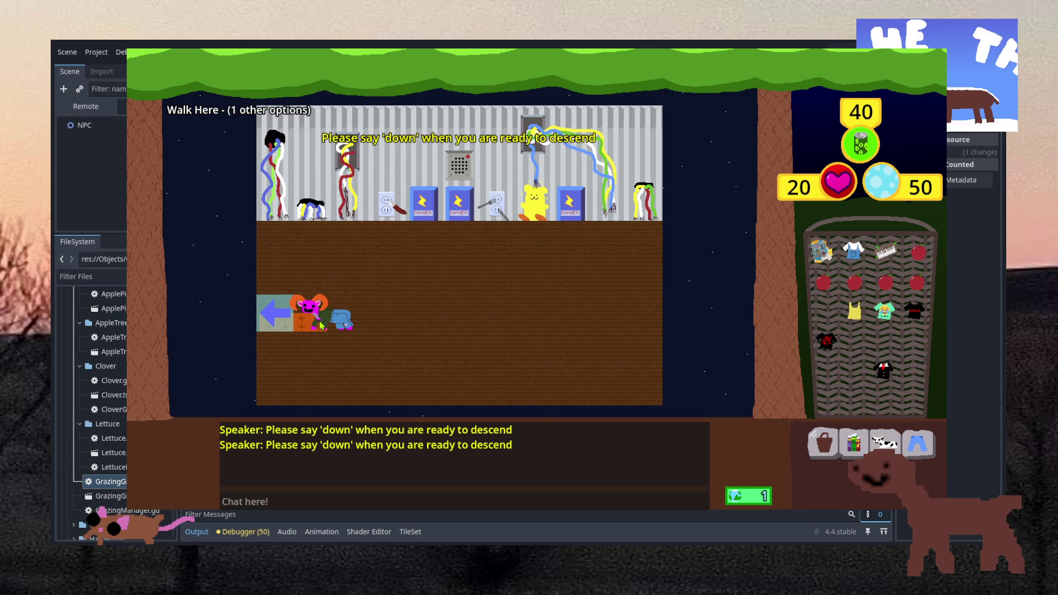
left_click(324, 348)
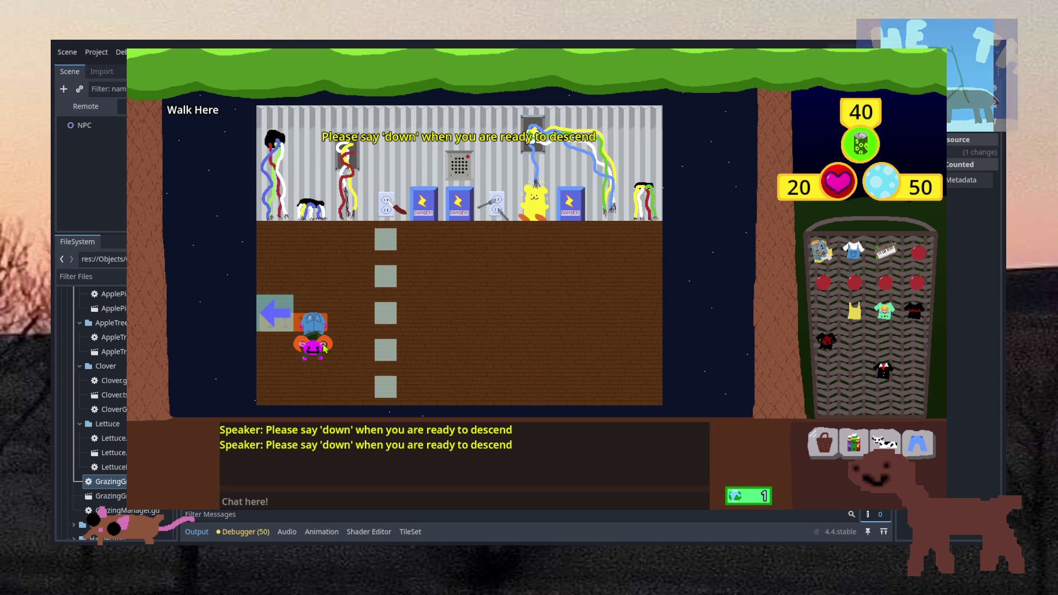
left_click(284, 312)
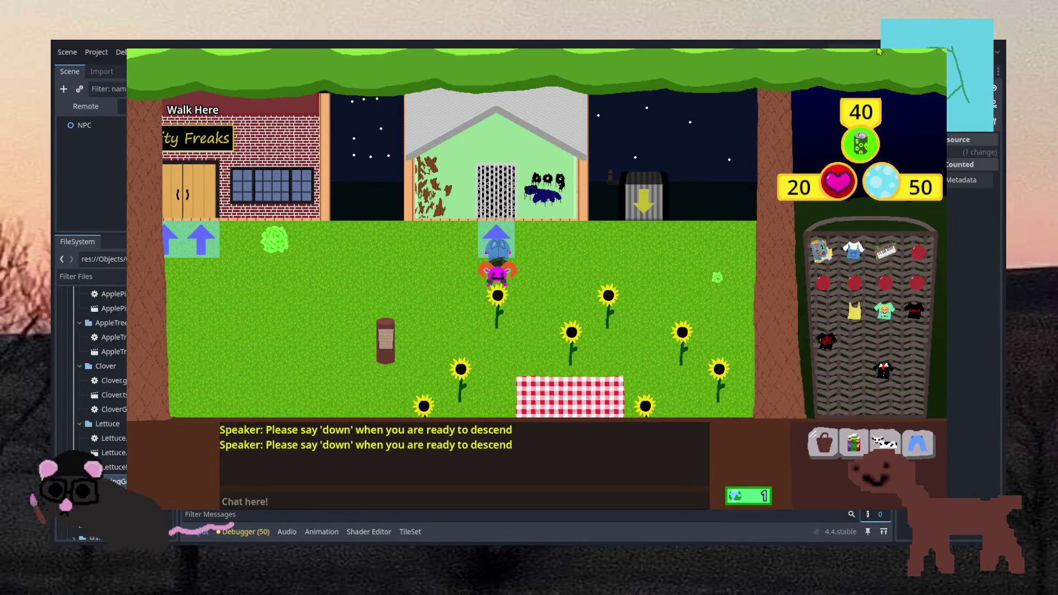
key("F8")
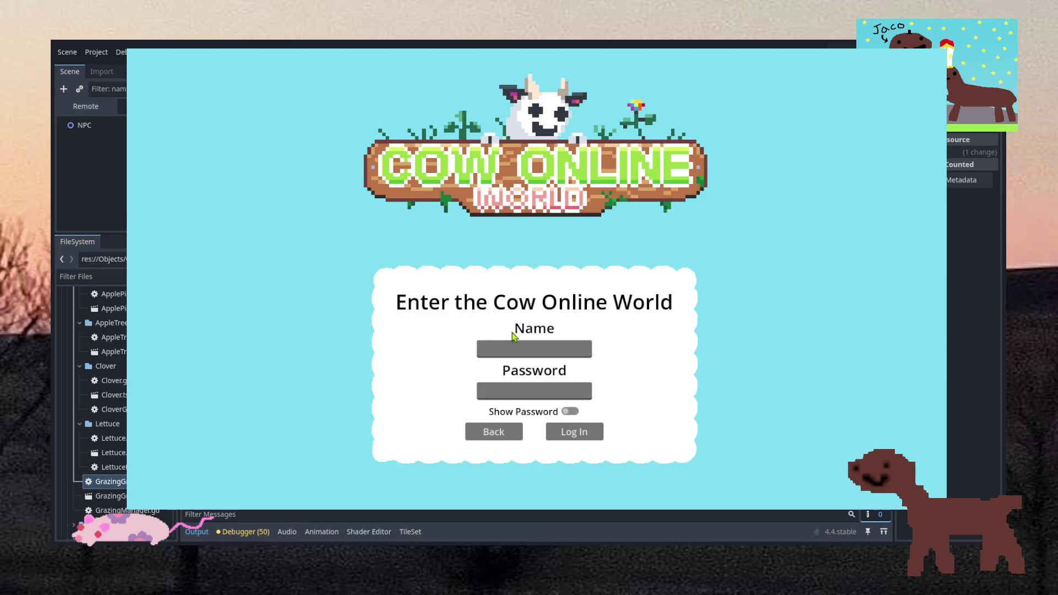
- Log in again with the player name and password and enter Cow Online World 1
type("bee")
key("Tab")
type("password")
left_click(565, 432)
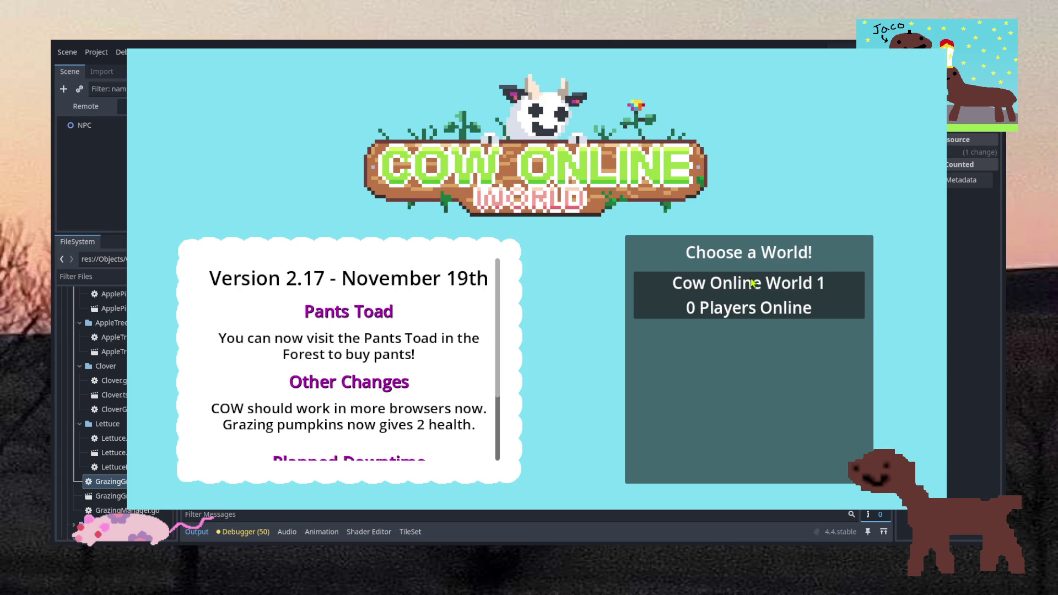
left_click(752, 282)
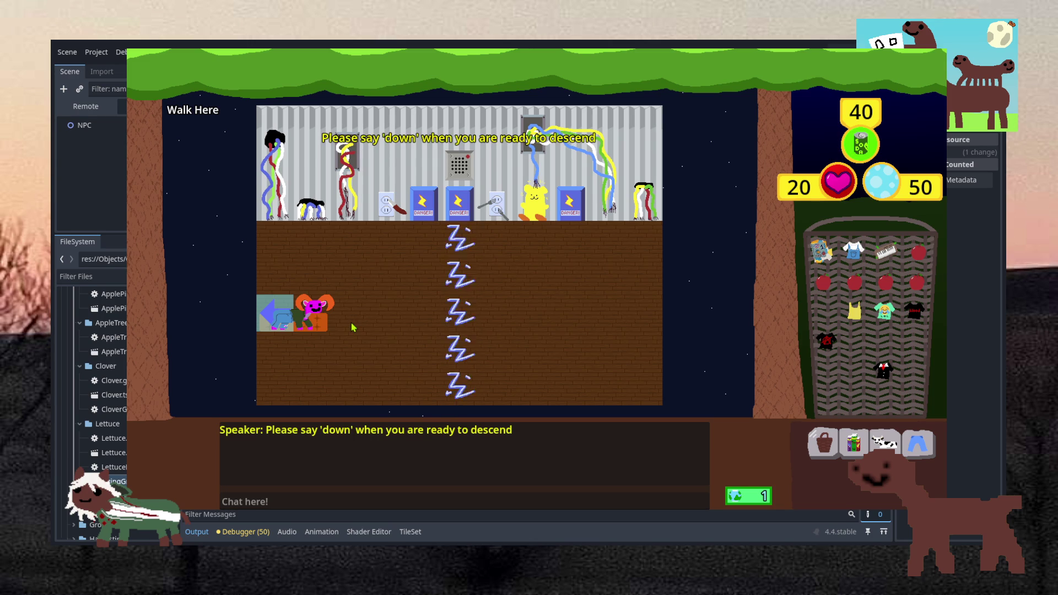
- Walk right, say 'down' in chat to start the descent, and collect the green orbs
left_click(386, 328)
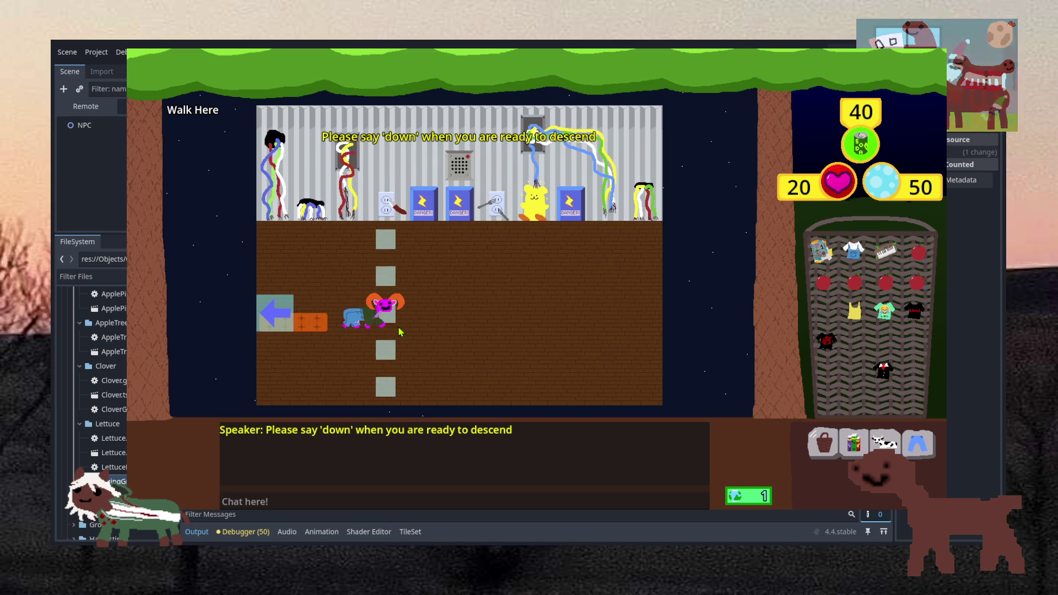
left_click(442, 321)
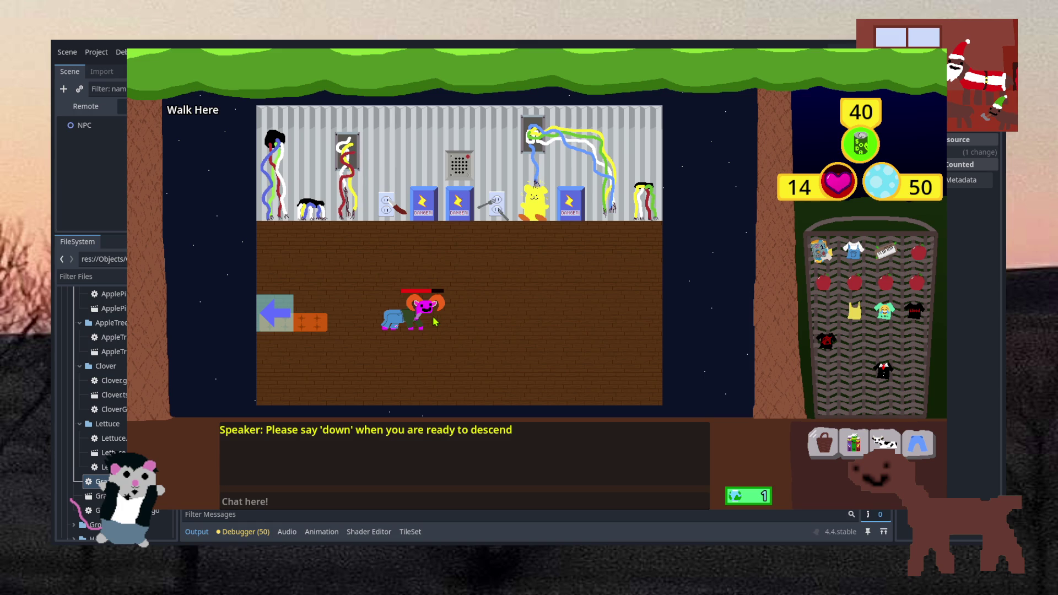
left_click(422, 503)
type("down")
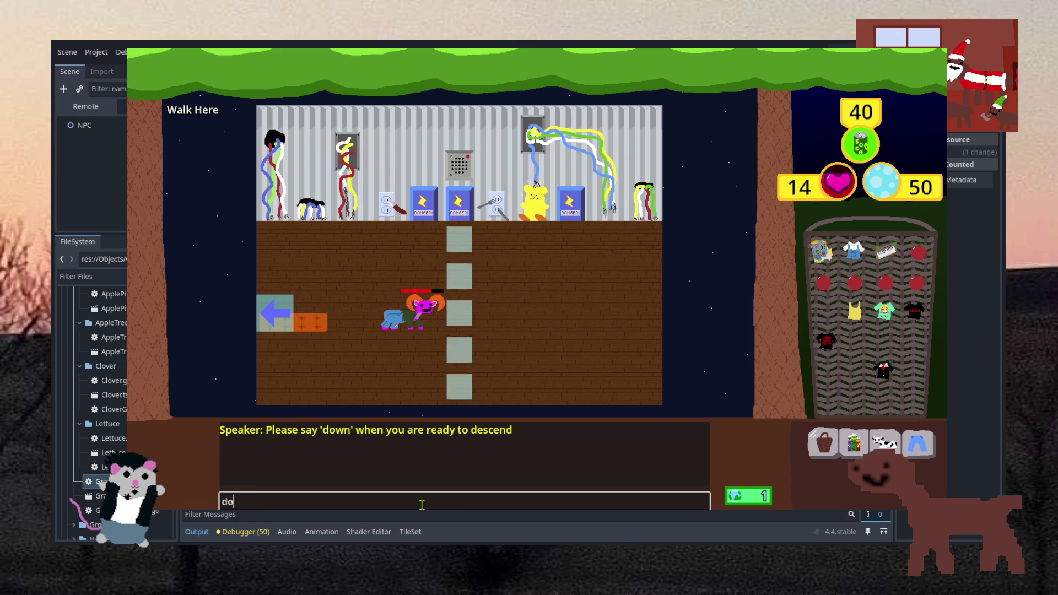
key("Return")
left_click(355, 320)
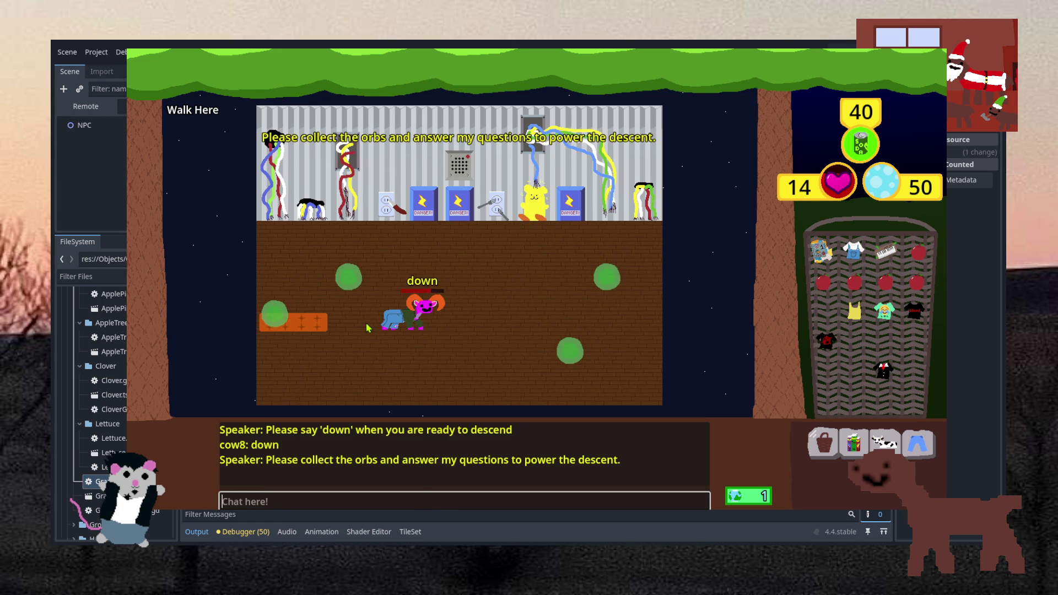
left_click(276, 313)
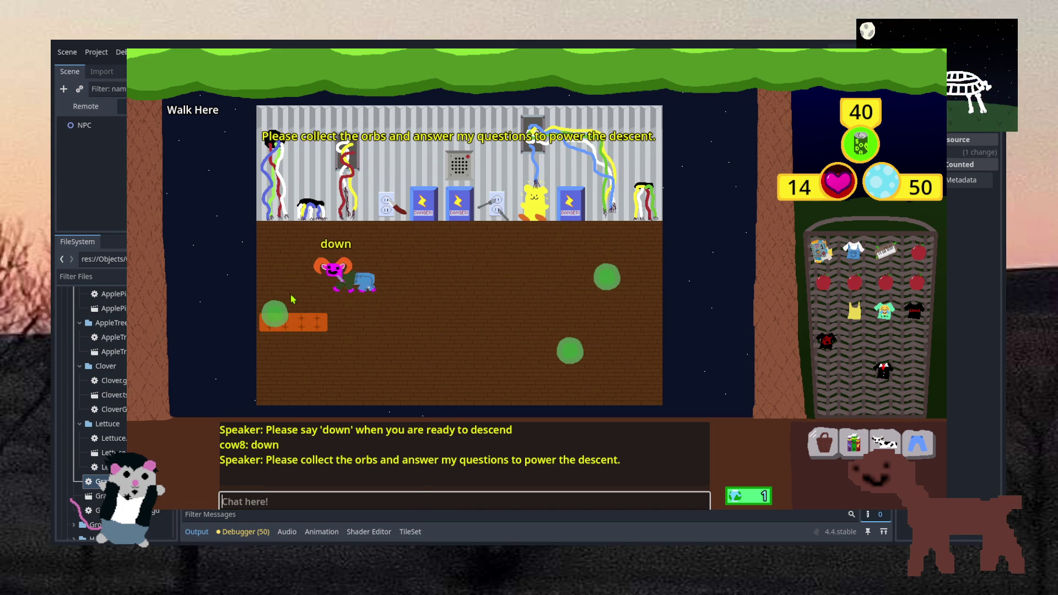
left_click(377, 320)
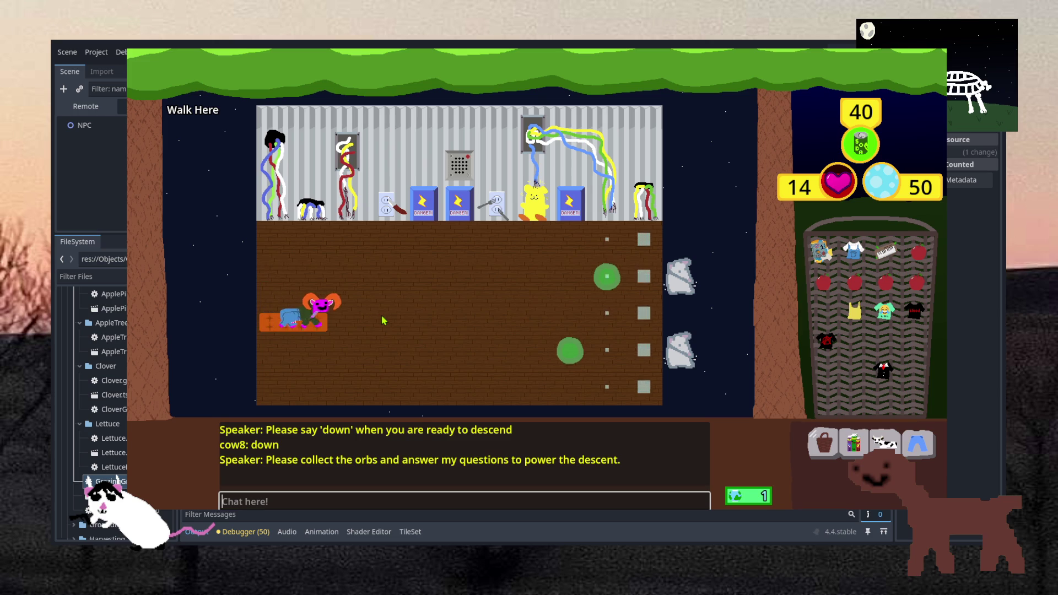
- Send ':warp Hills' in chat and walk the cow rightward across the Hills meadow
type(":warp Hills")
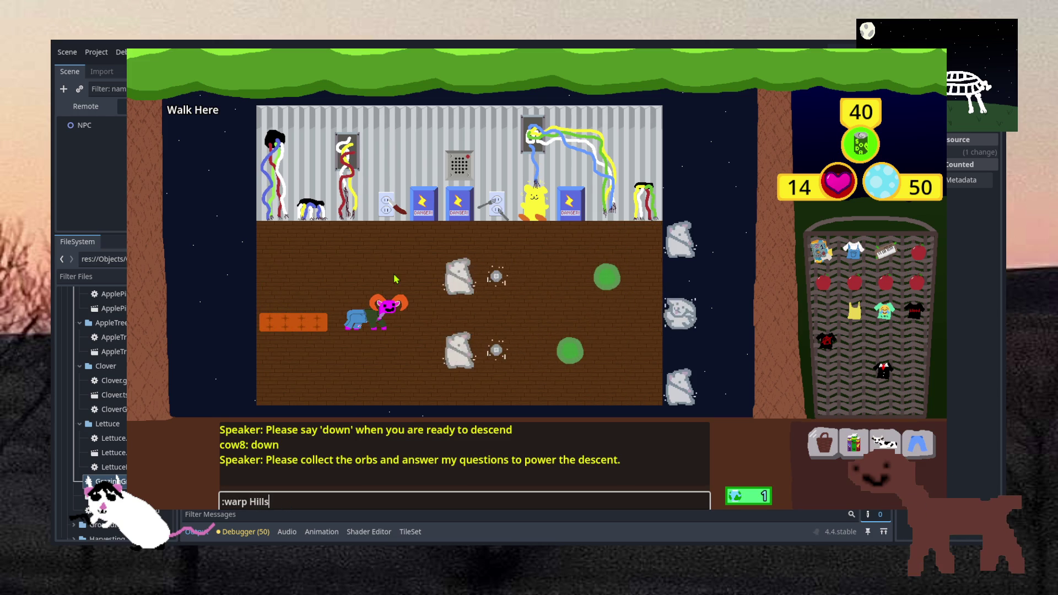
left_click(468, 299)
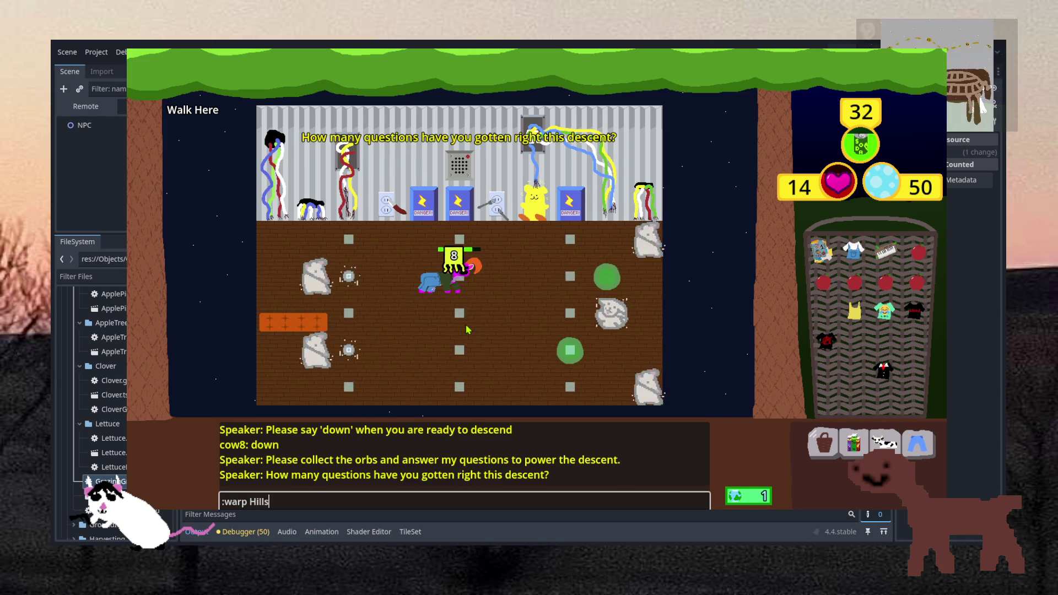
left_click(520, 329)
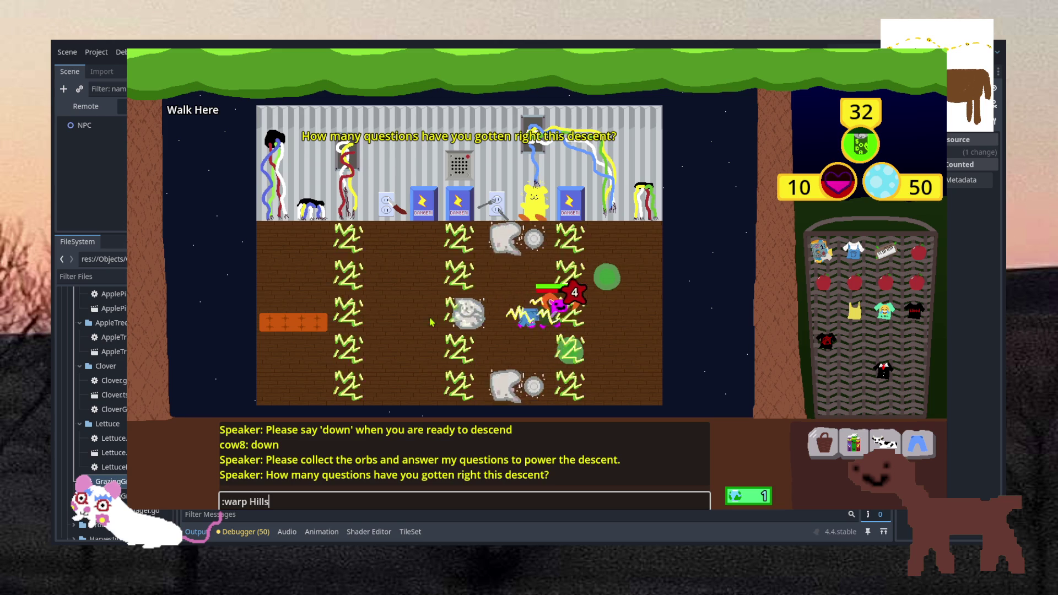
left_click(412, 325)
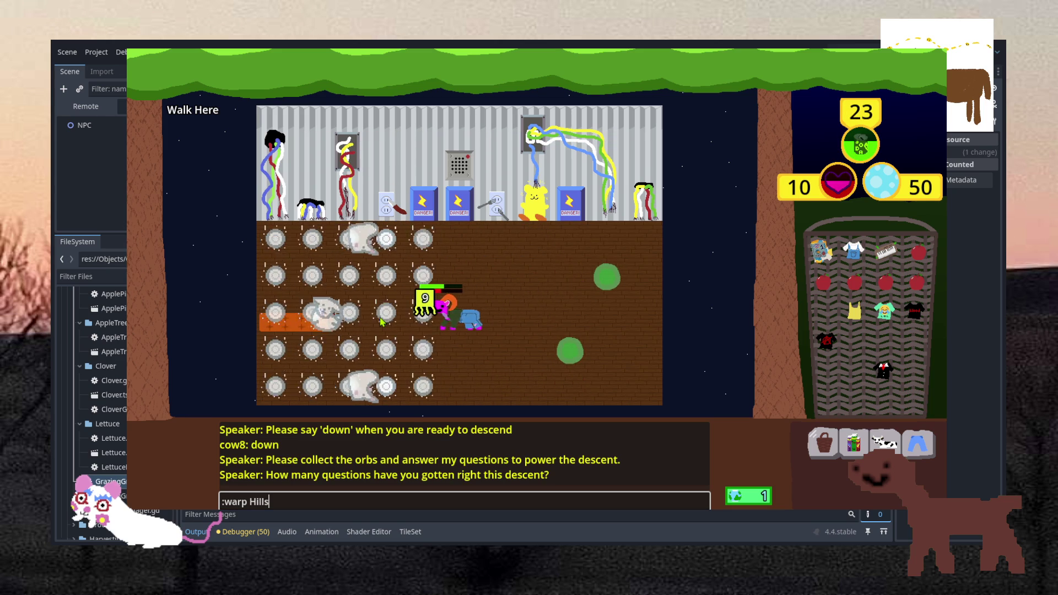
left_click(408, 282)
left_click(424, 289)
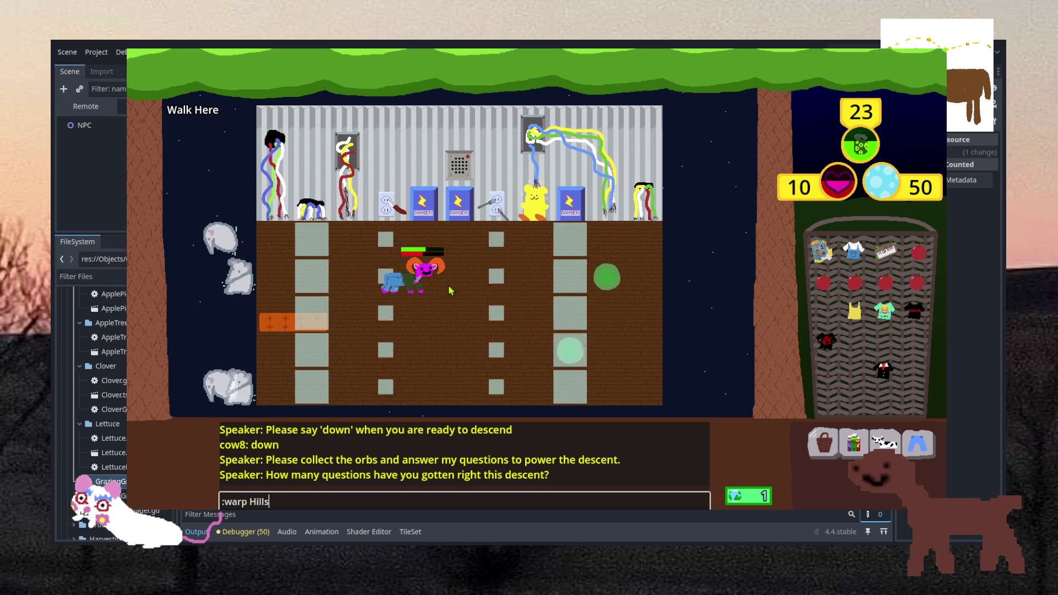
left_click(371, 296)
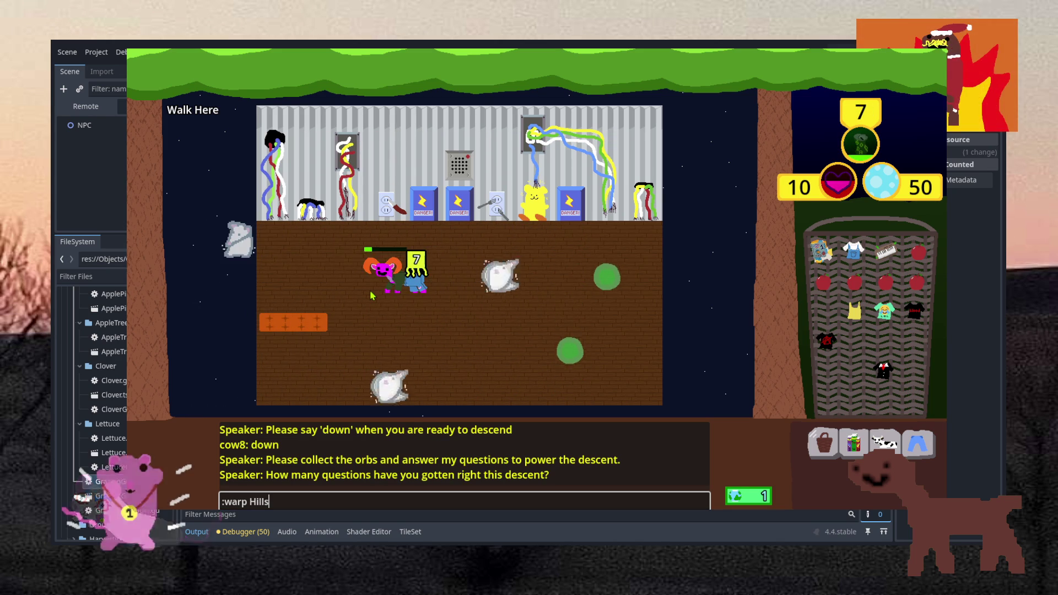
key("Return")
left_click(551, 238)
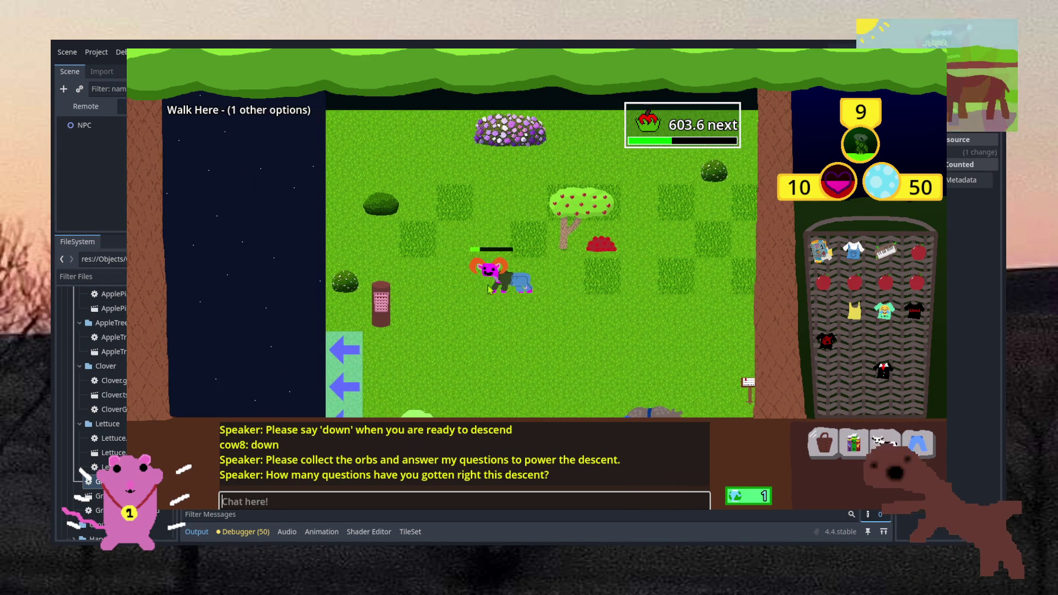
left_click(544, 281)
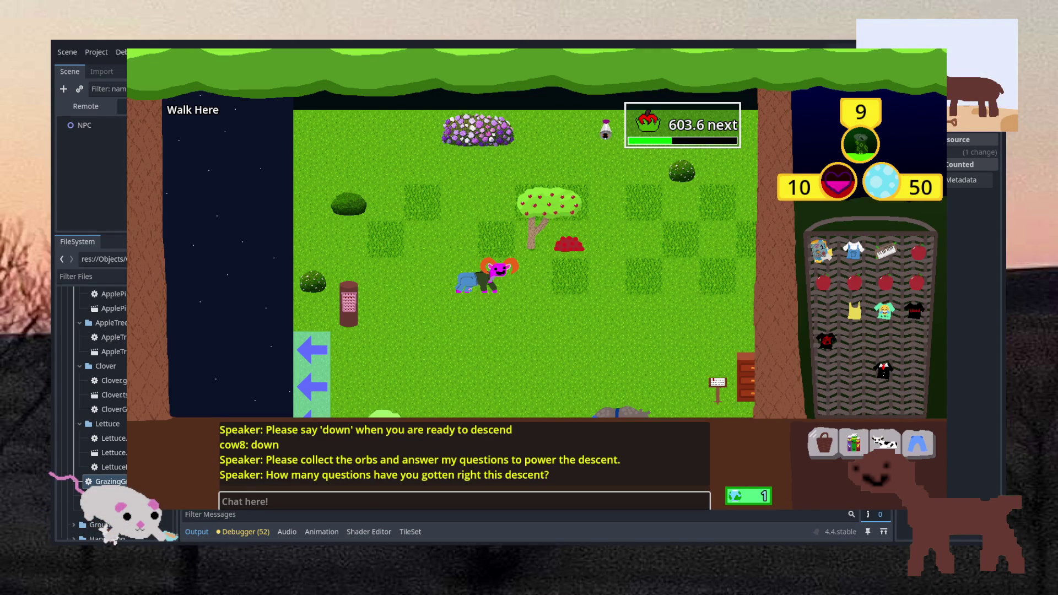
- Walk the cow around the meadow onto the grass
left_click(528, 284)
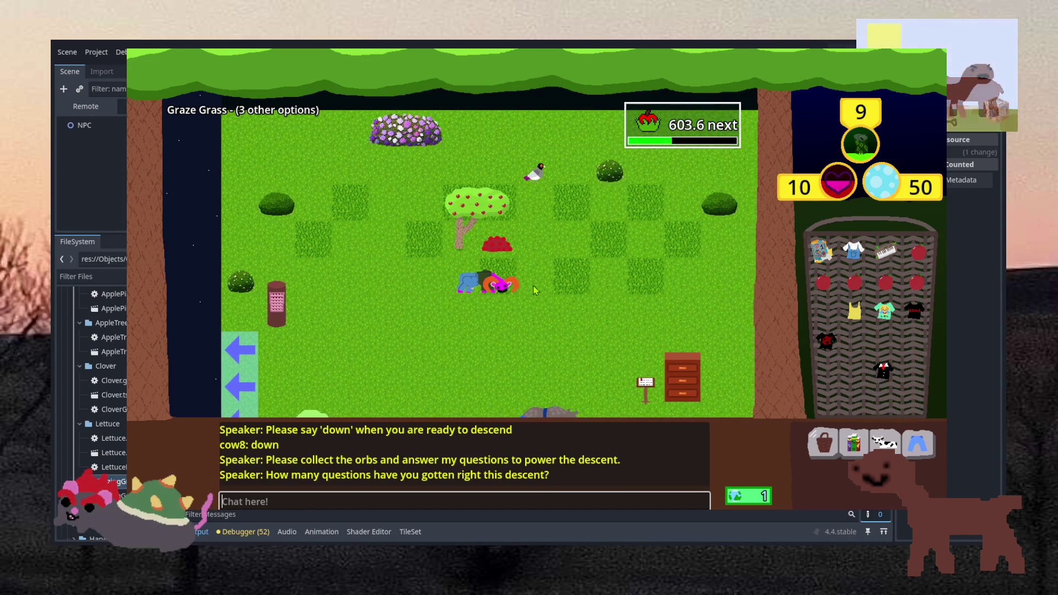
left_click(535, 290)
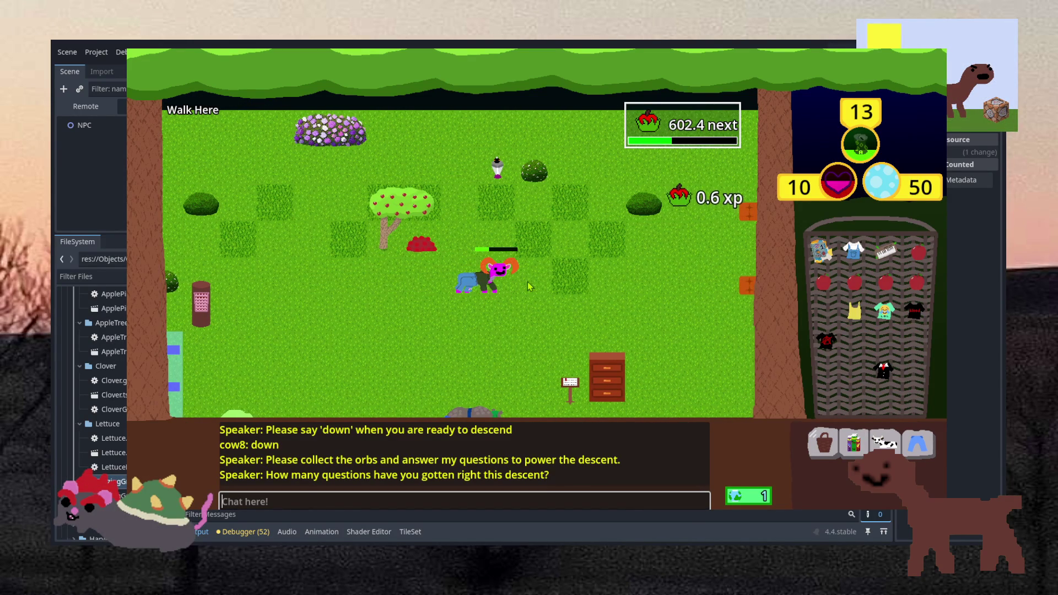
left_click(461, 289)
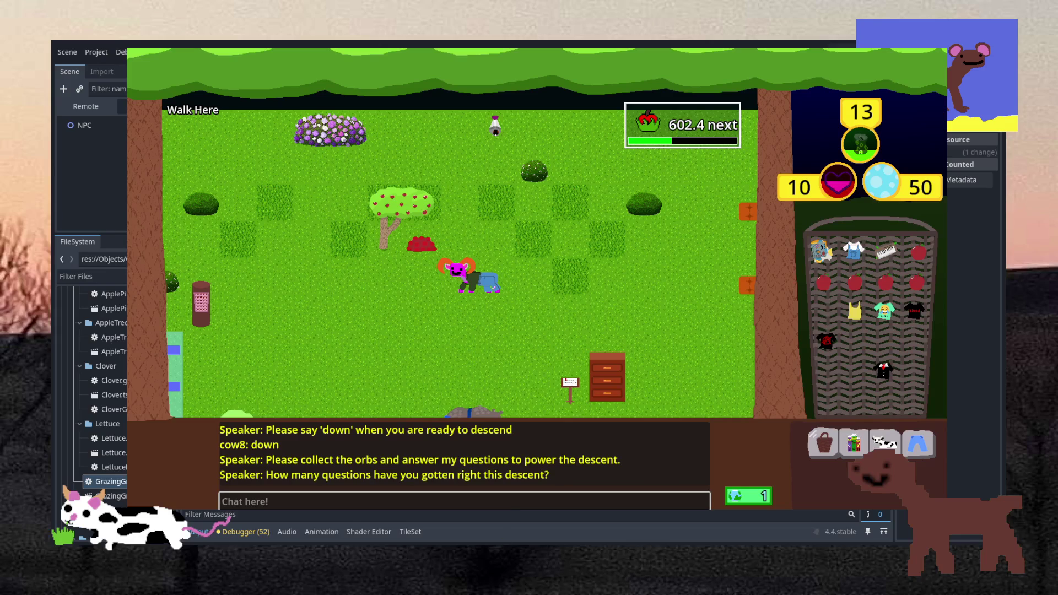
key("Right")
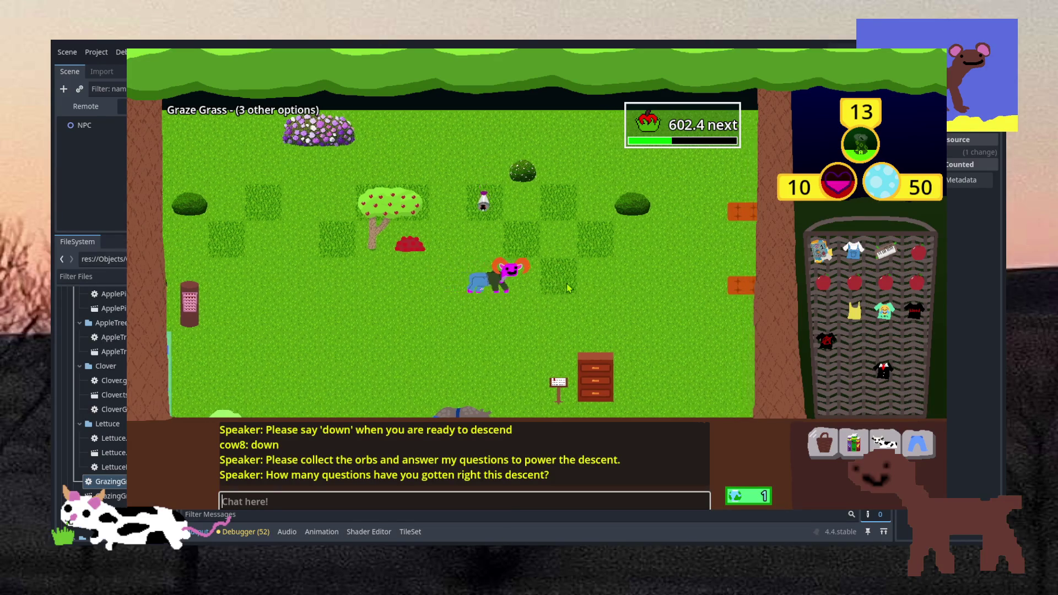
key("Up")
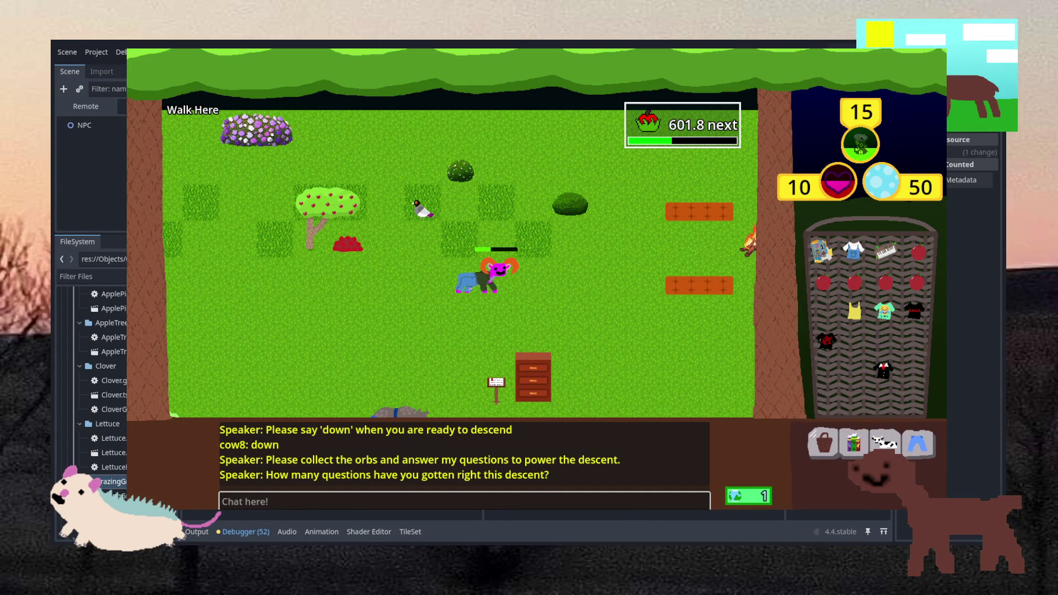
- Graze four grass patches, eat from the red apple pile, and show the skill levels panel
left_click(498, 246)
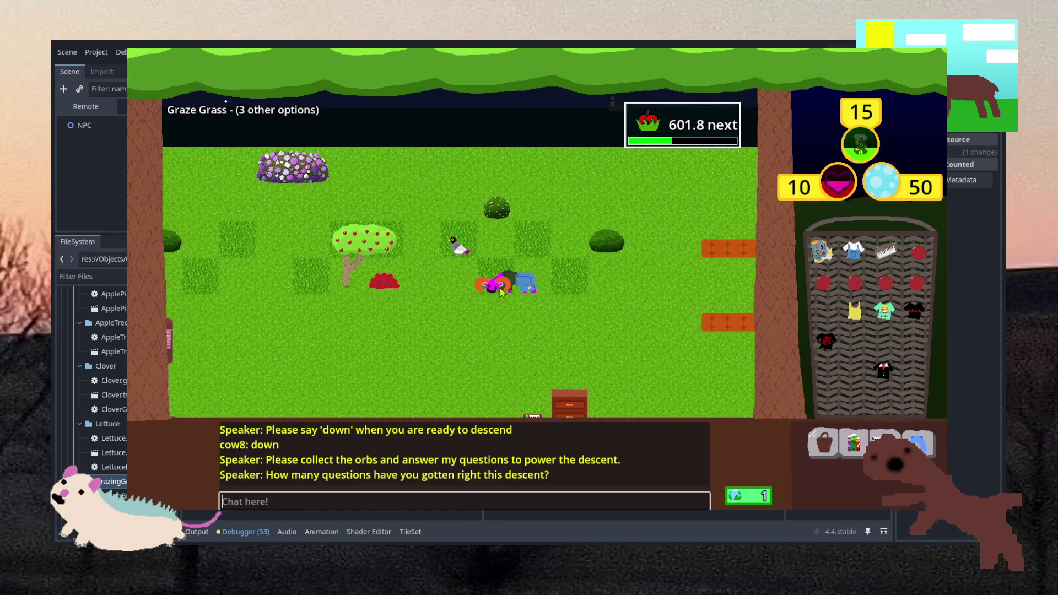
left_click(533, 246)
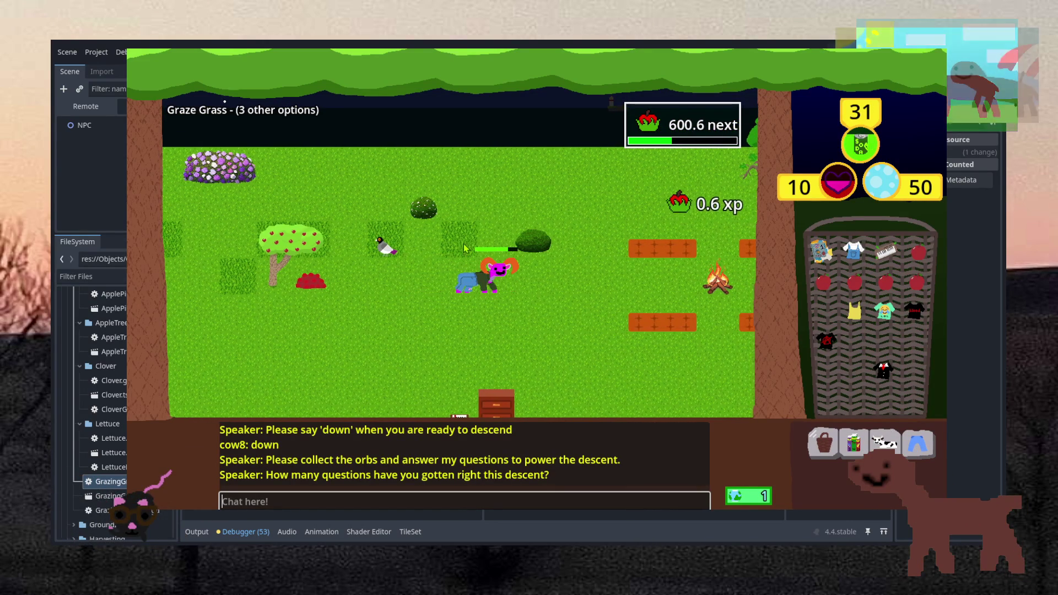
left_click(472, 245)
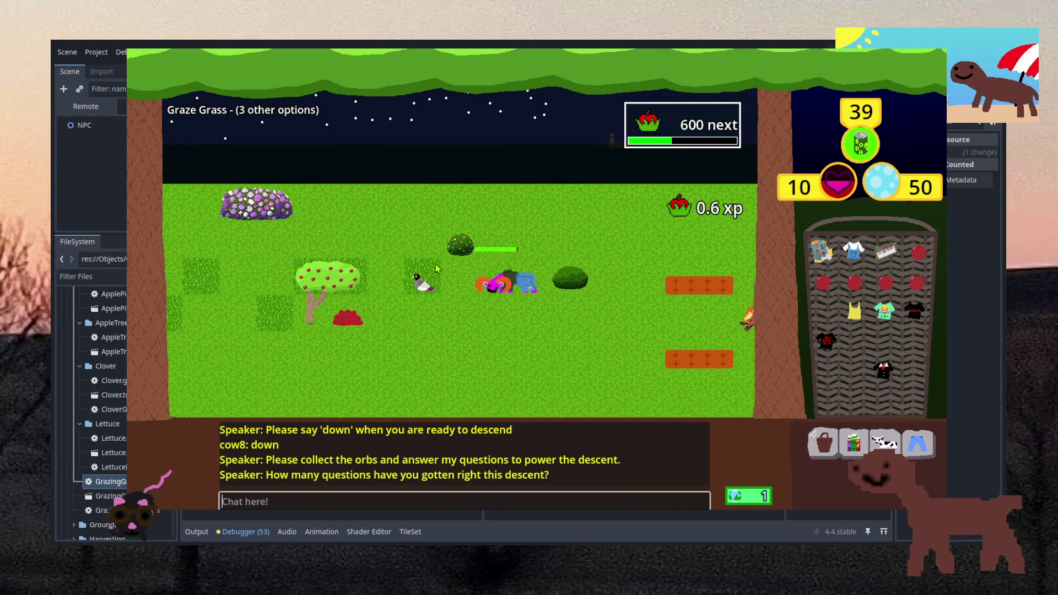
left_click(435, 269)
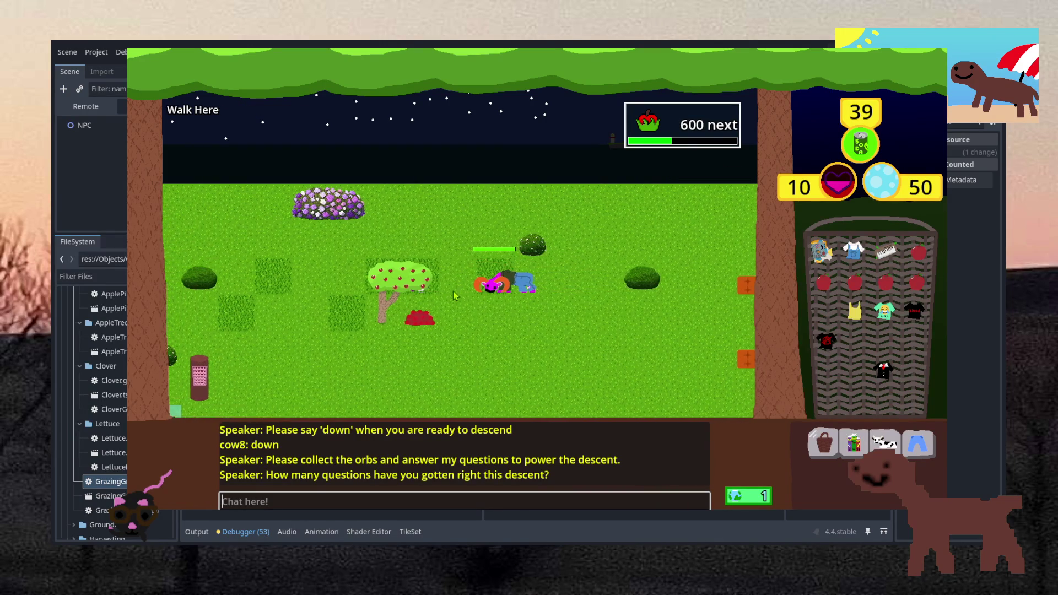
right_click(438, 322)
left_click(435, 319)
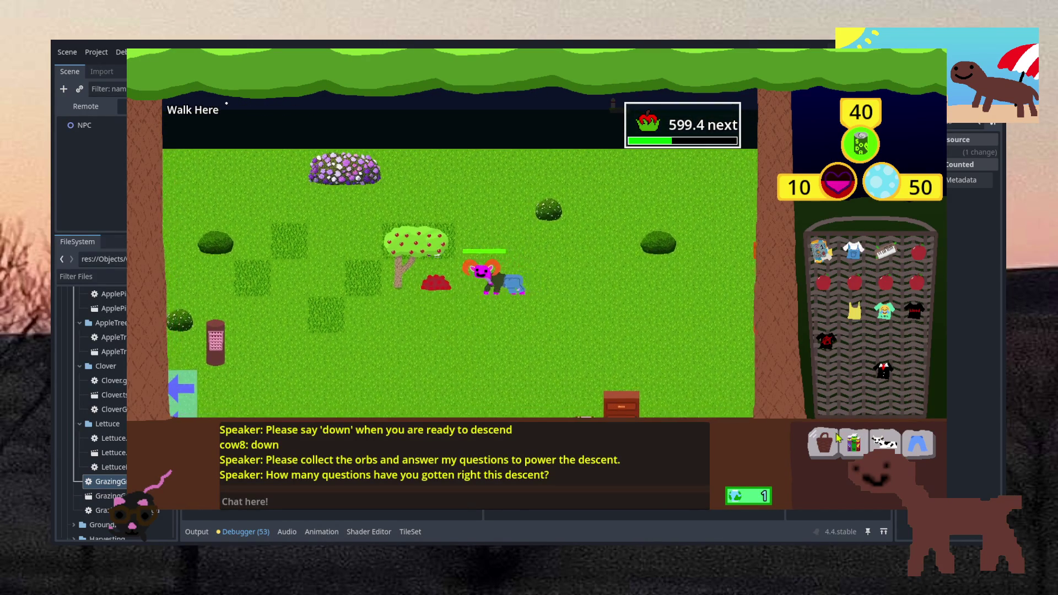
left_click(847, 398)
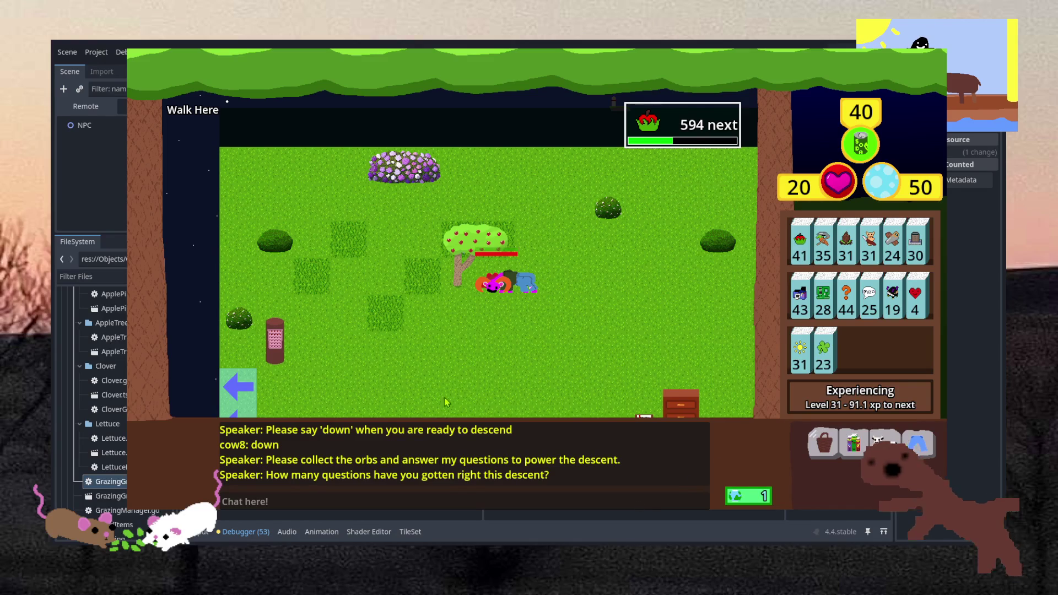
- Open the Grazing skill details and switch between its unlocks and bonuses lists
mouse_move(866, 262)
left_click(799, 243)
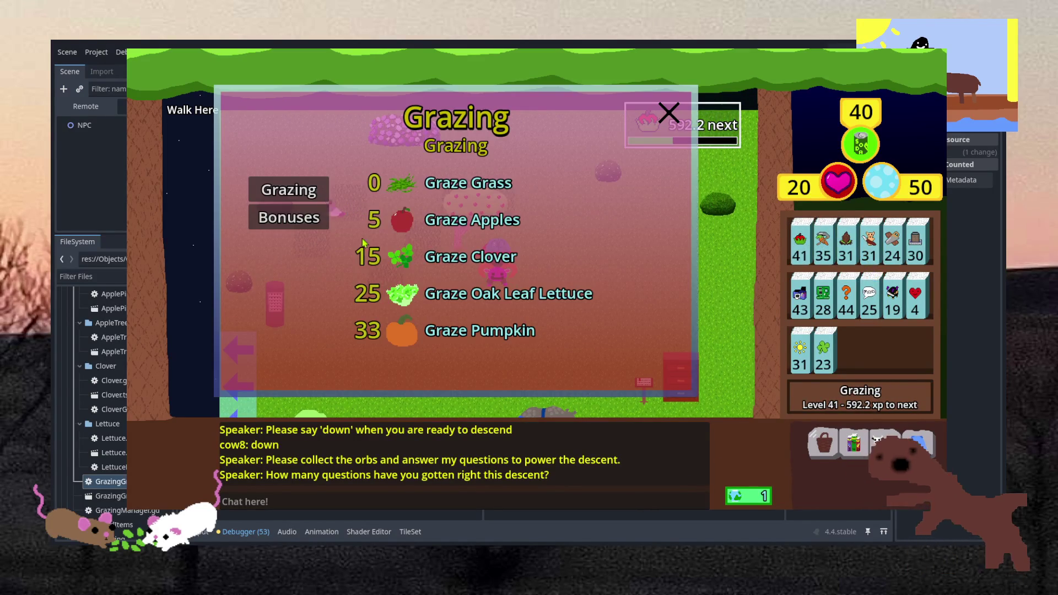
left_click(308, 223)
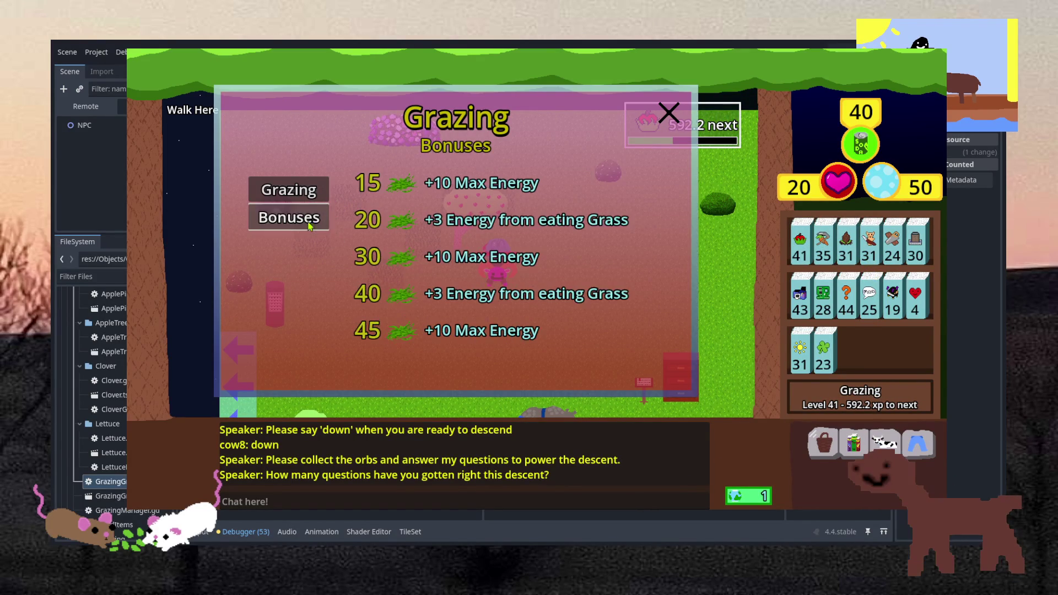
left_click(298, 192)
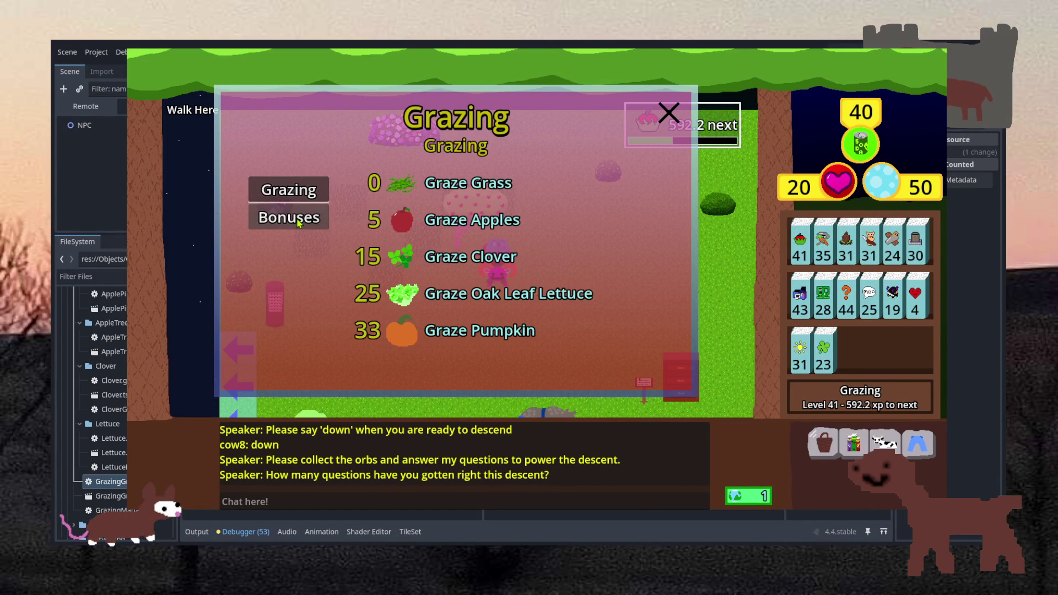
left_click(288, 217)
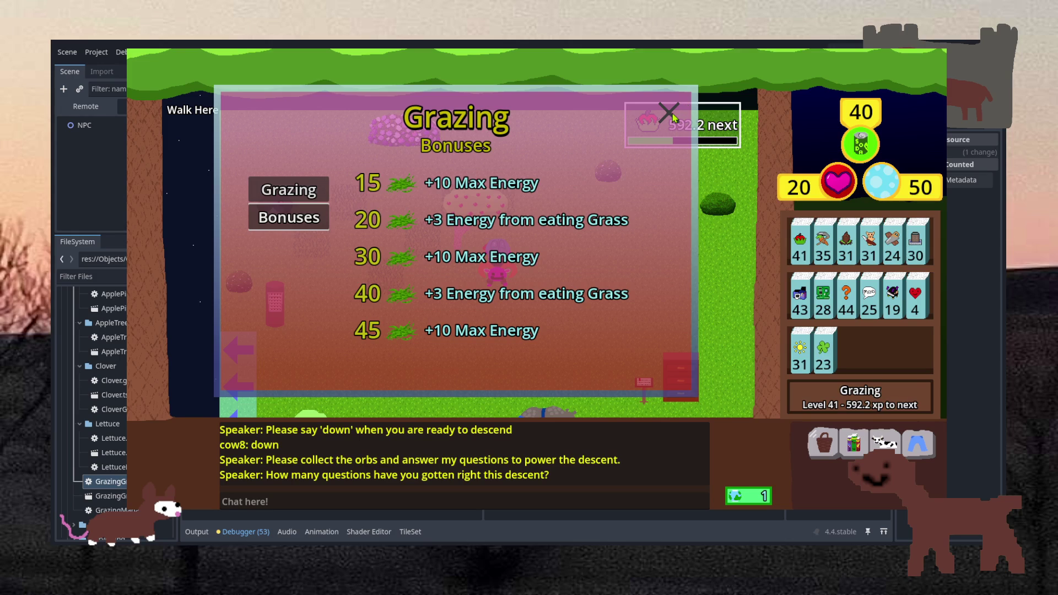
- Walk the cow around, recheck the Grazing bonuses, then close the skill details
key("Left")
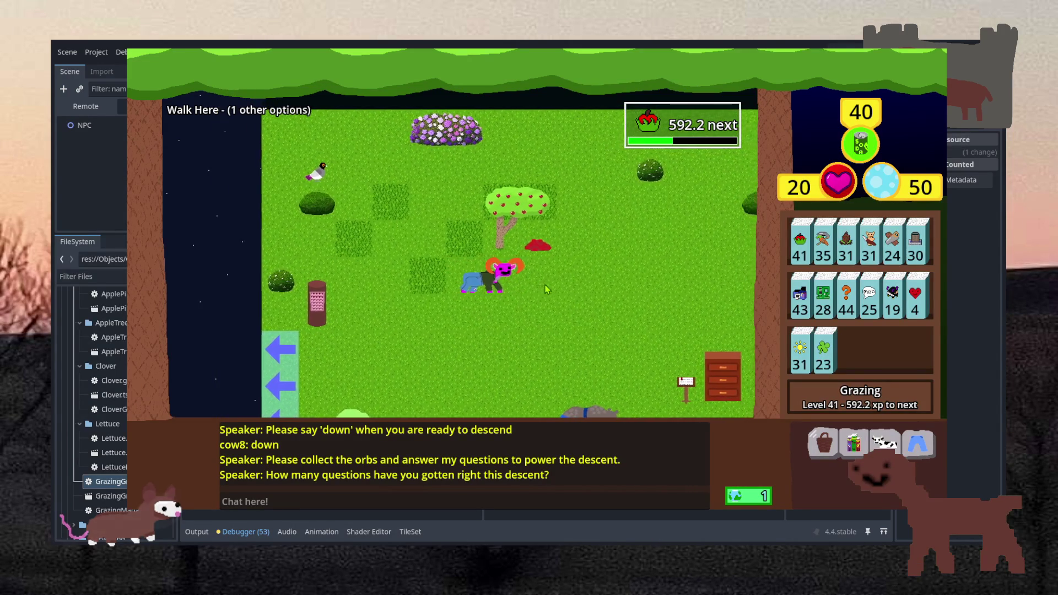
left_click(545, 290)
key("Right")
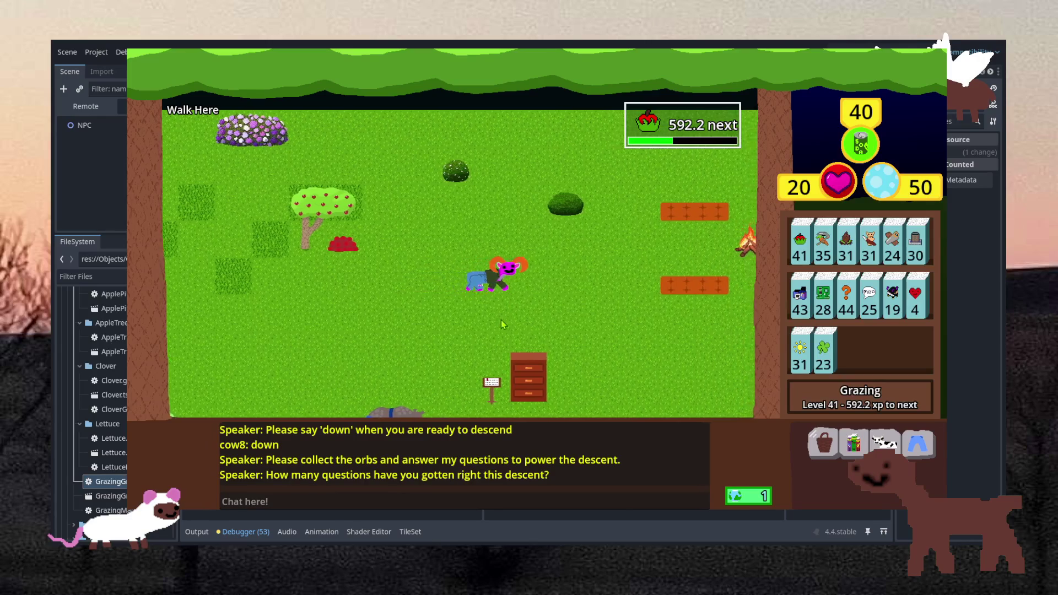
key("Down")
key("Left")
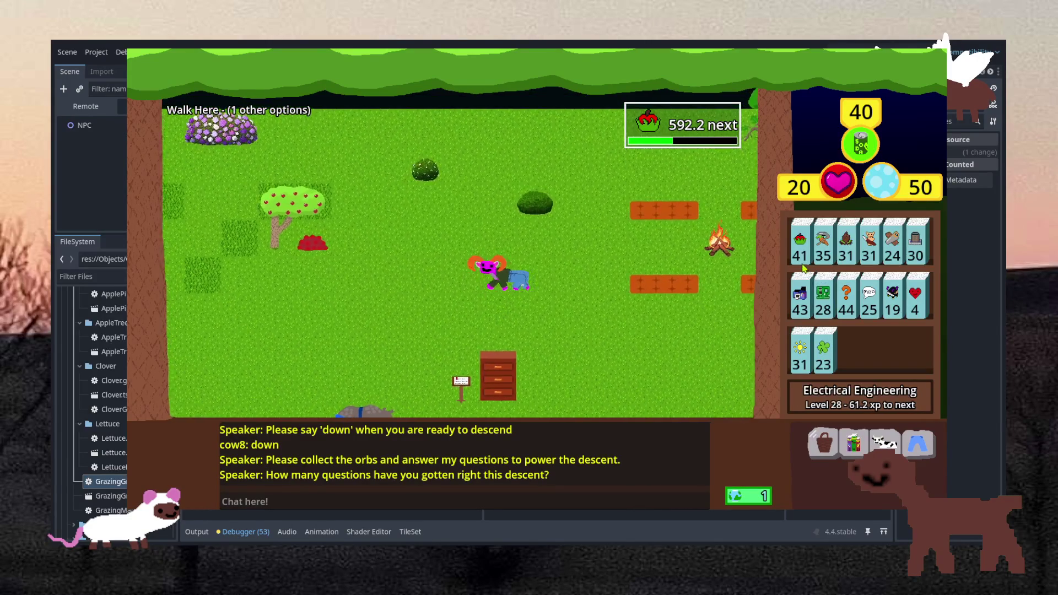
left_click(804, 268)
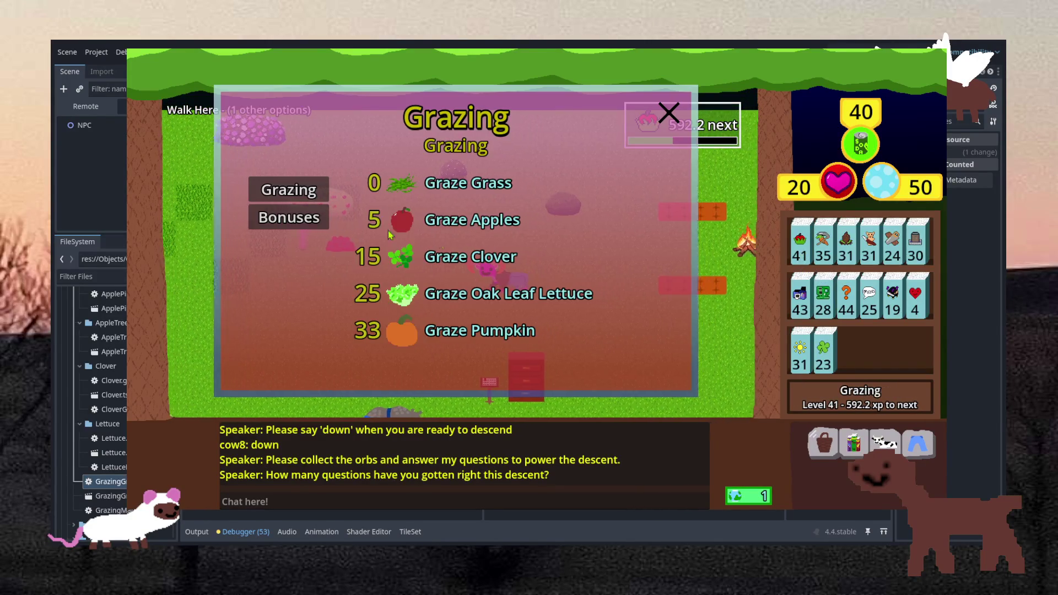
left_click(292, 211)
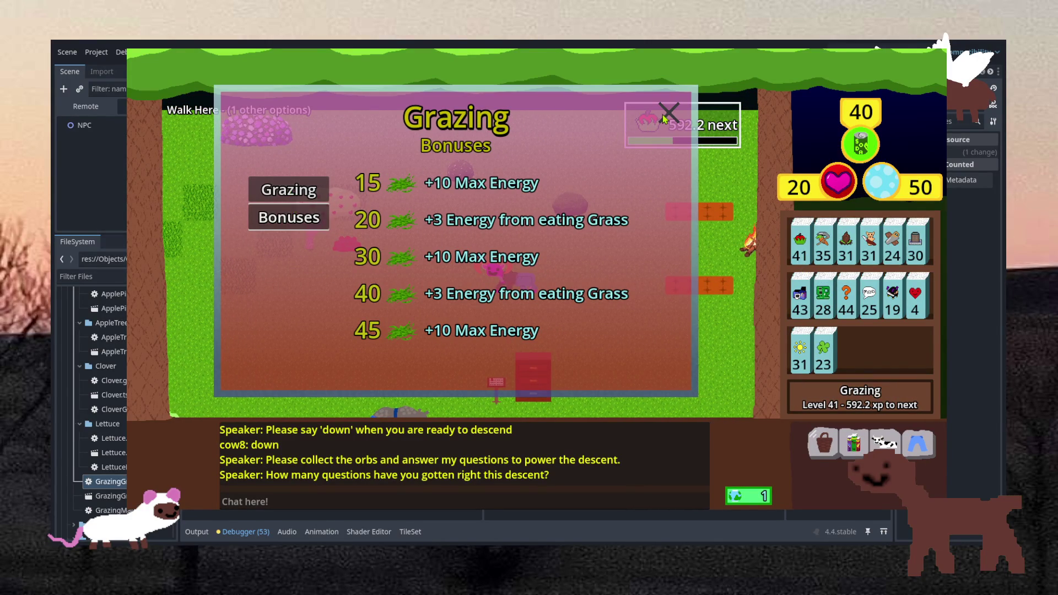
left_click(668, 111)
key("Left")
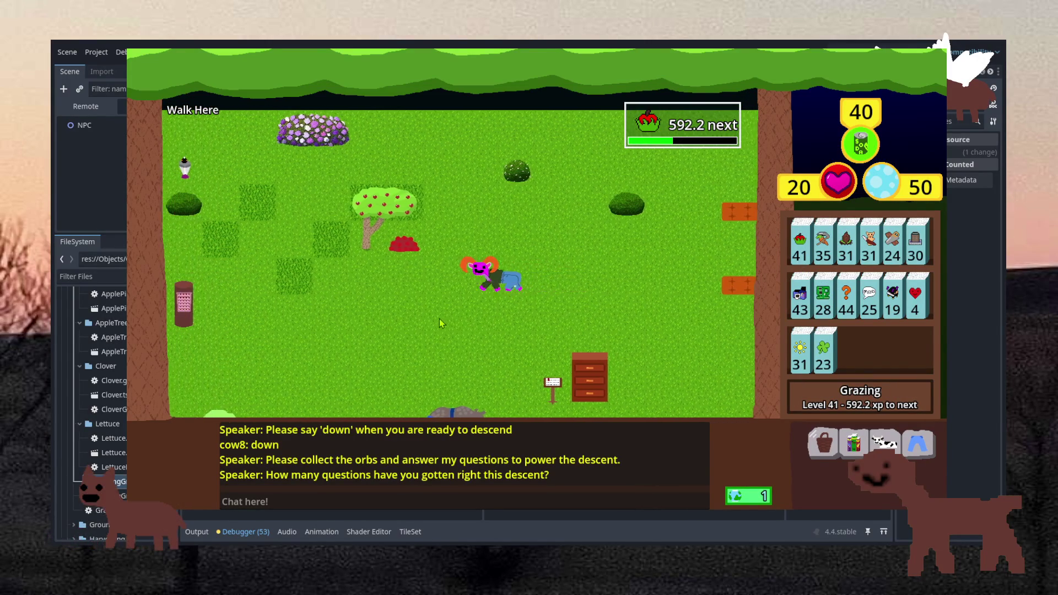
- Walk the cow onto the grass, then leave the game for the GrazingGrass.gd script editor
key("Down")
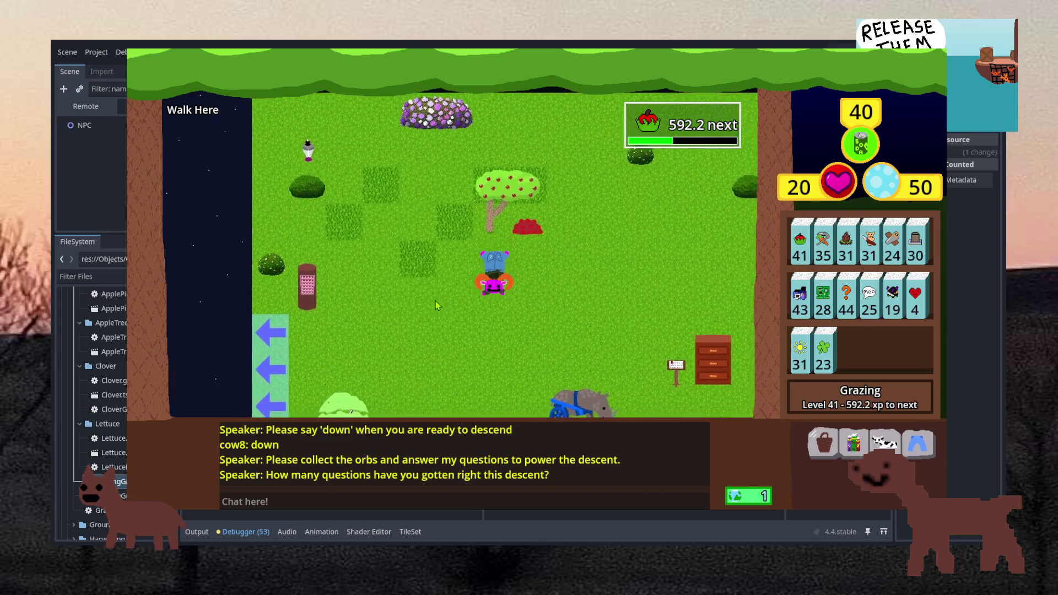
key("Left")
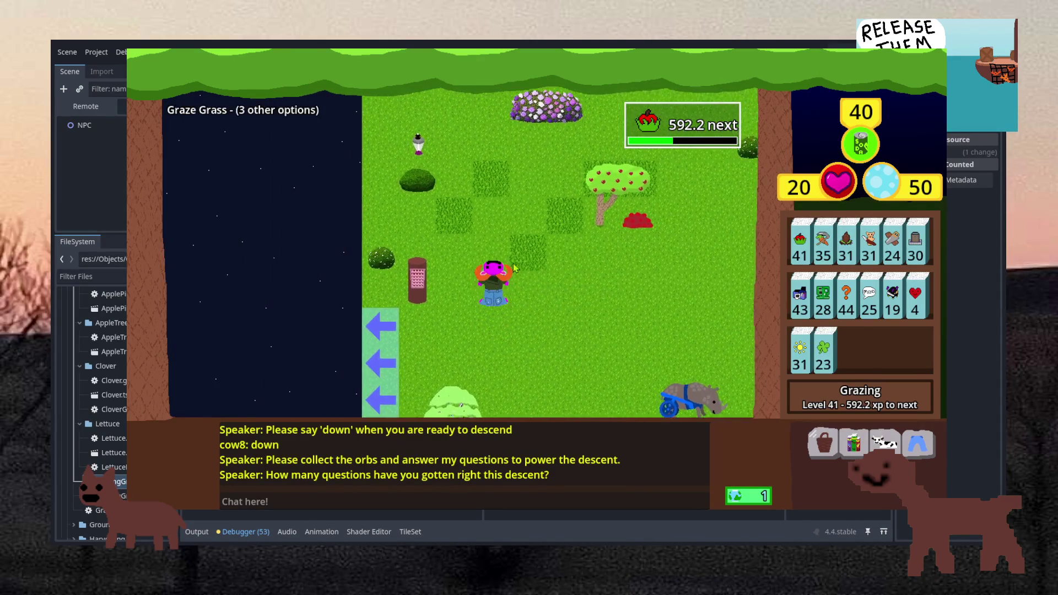
key("Right")
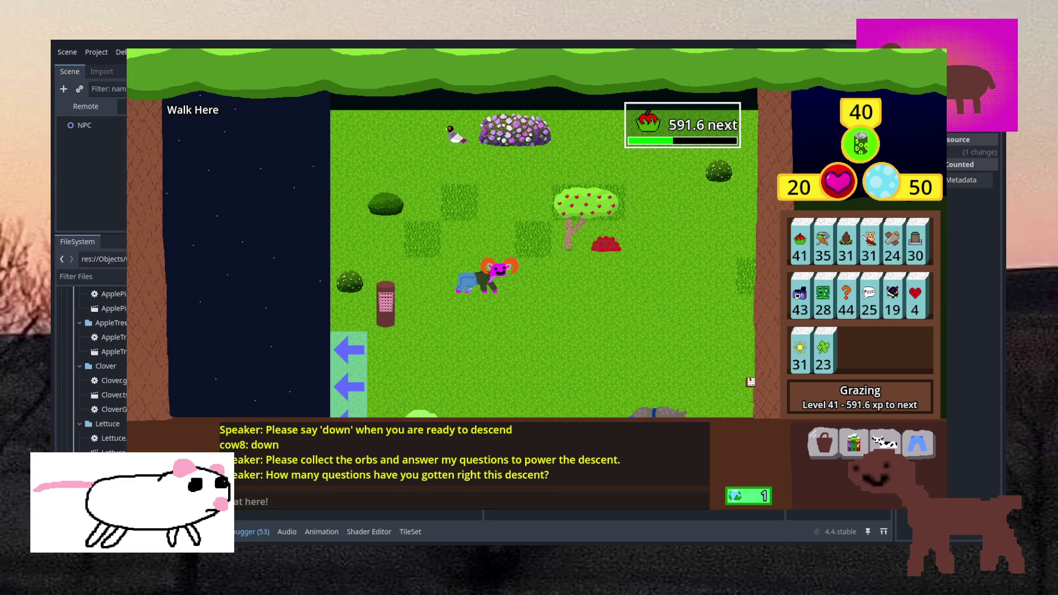
left_click(621, 295)
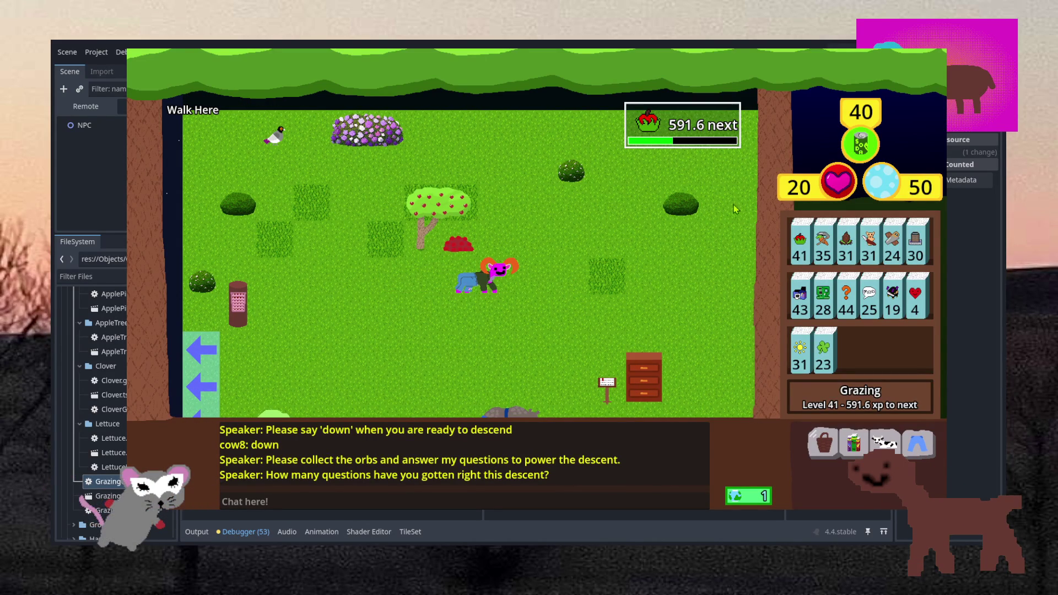
key("alt+Tab")
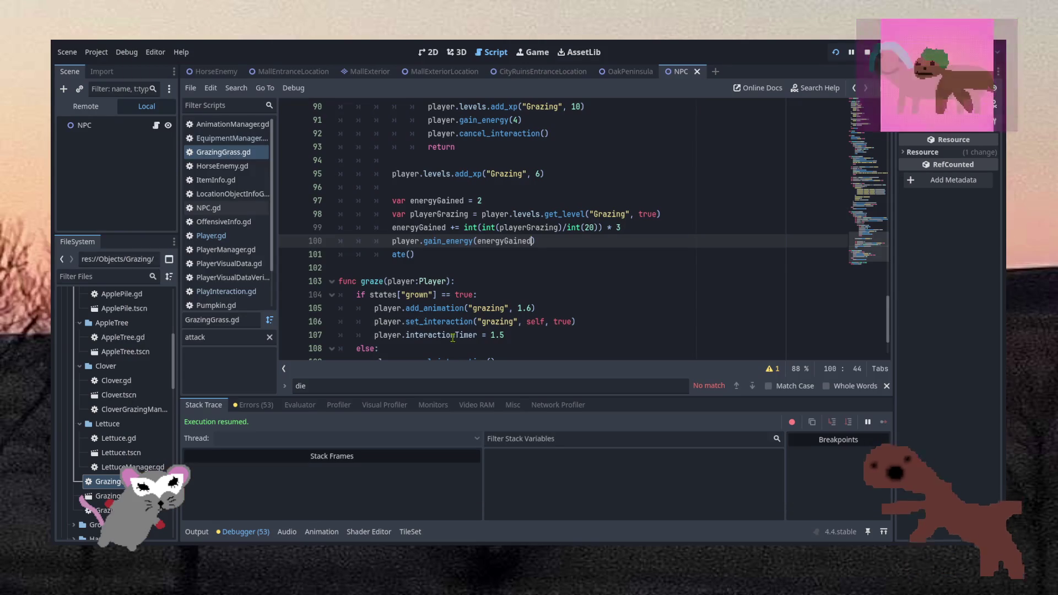
- Expand Skills > GuideInfo in the FileSystem dock and select GrazingGuideInfo.gd
left_click(235, 209)
left_click(231, 235)
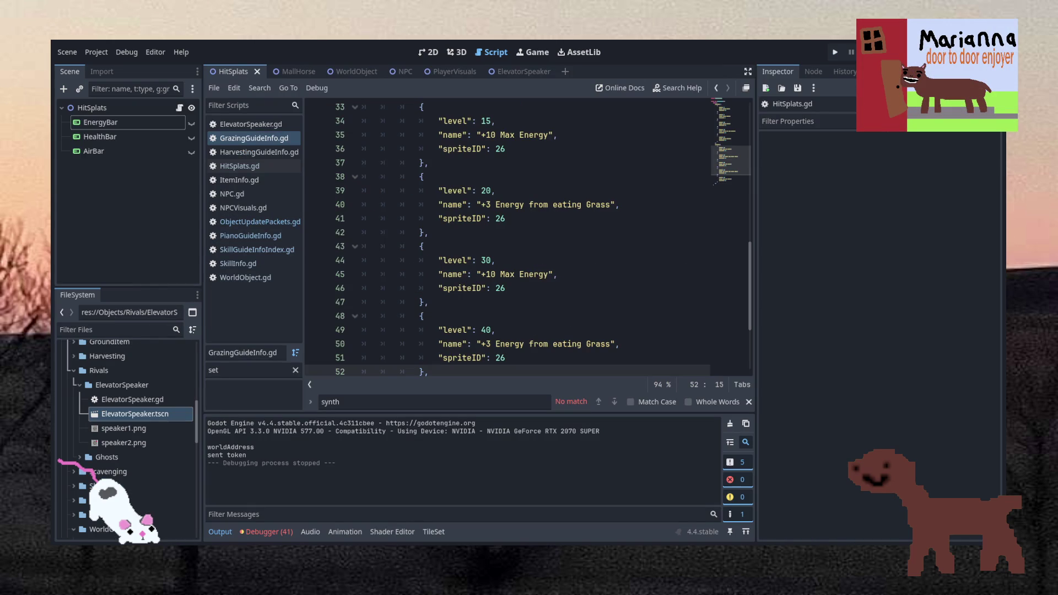
scroll(127, 435, "up", 5)
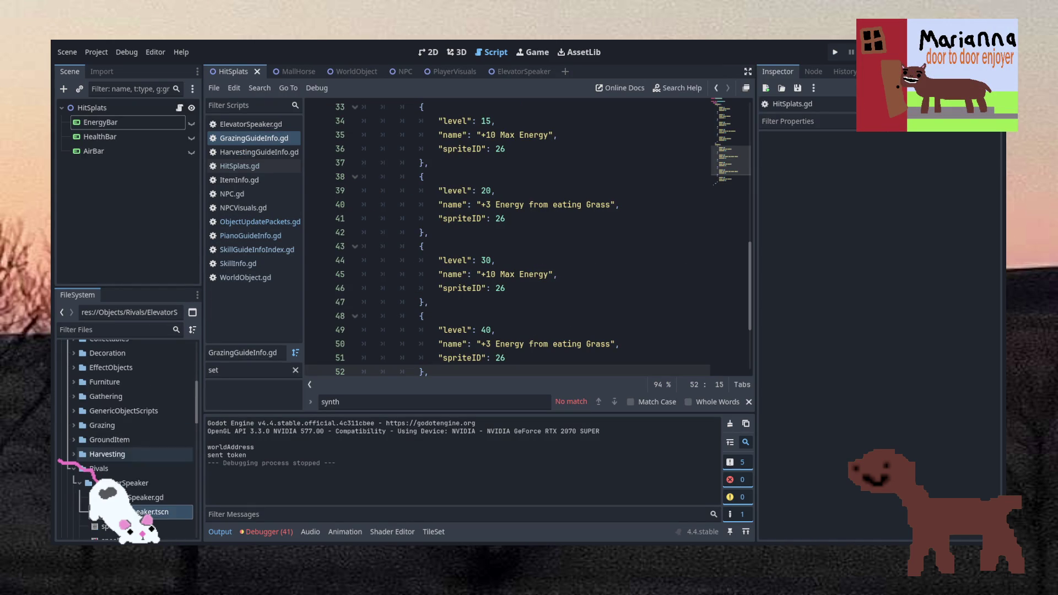
left_click(77, 437)
left_click(68, 437)
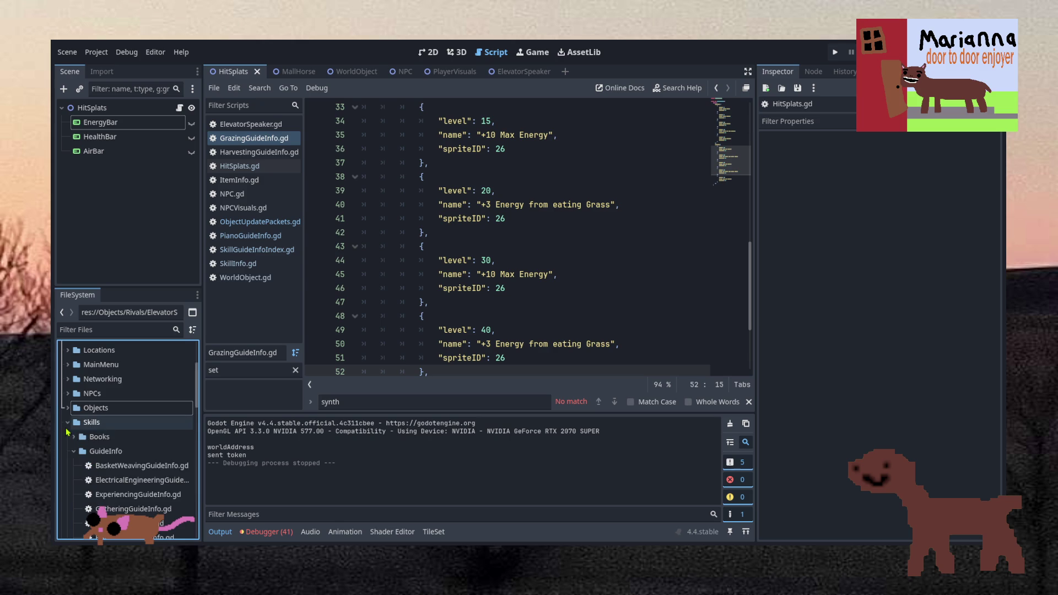
scroll(127, 441, "down", 3)
left_click(76, 380)
scroll(75, 380, "down", 4)
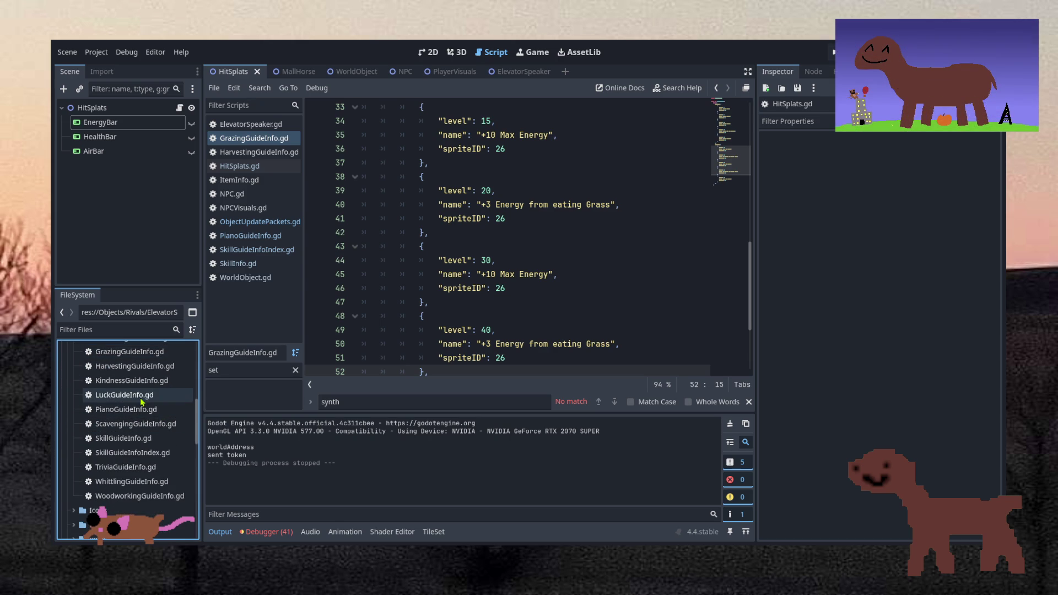
left_click(138, 409)
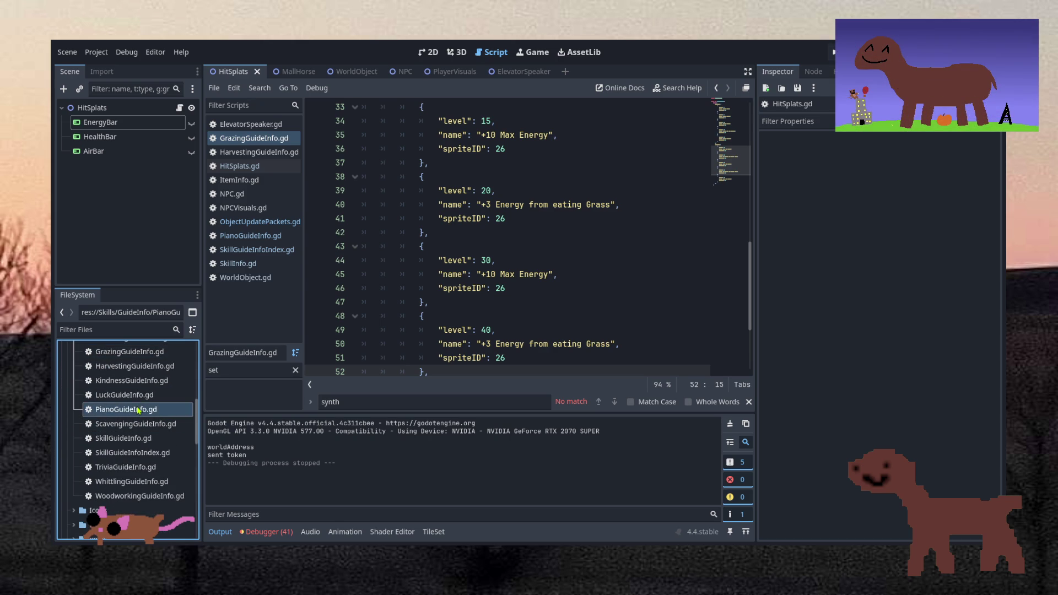
scroll(137, 412, "up", 3)
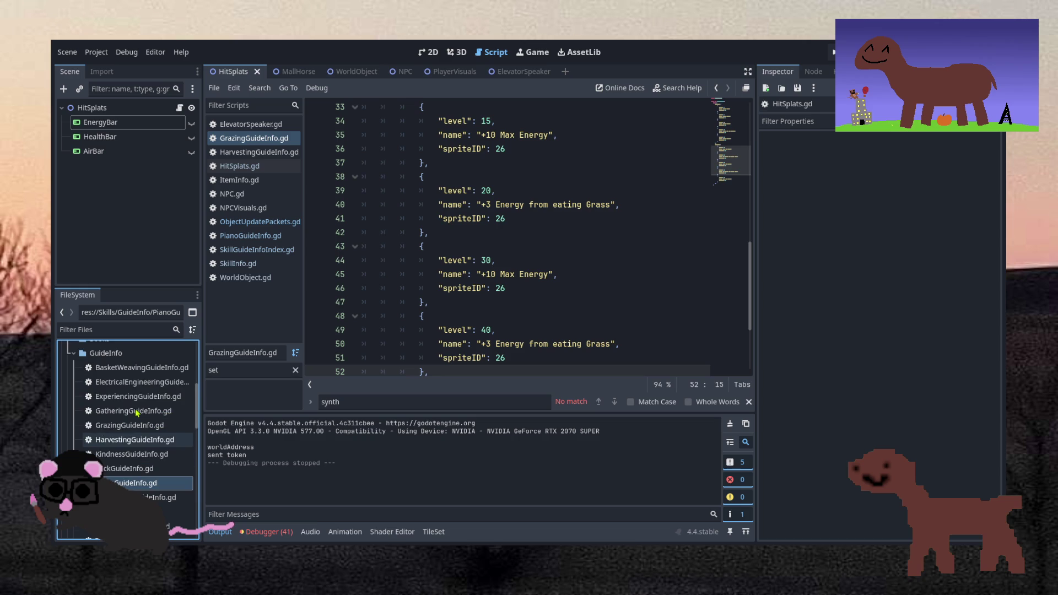
left_click(131, 425)
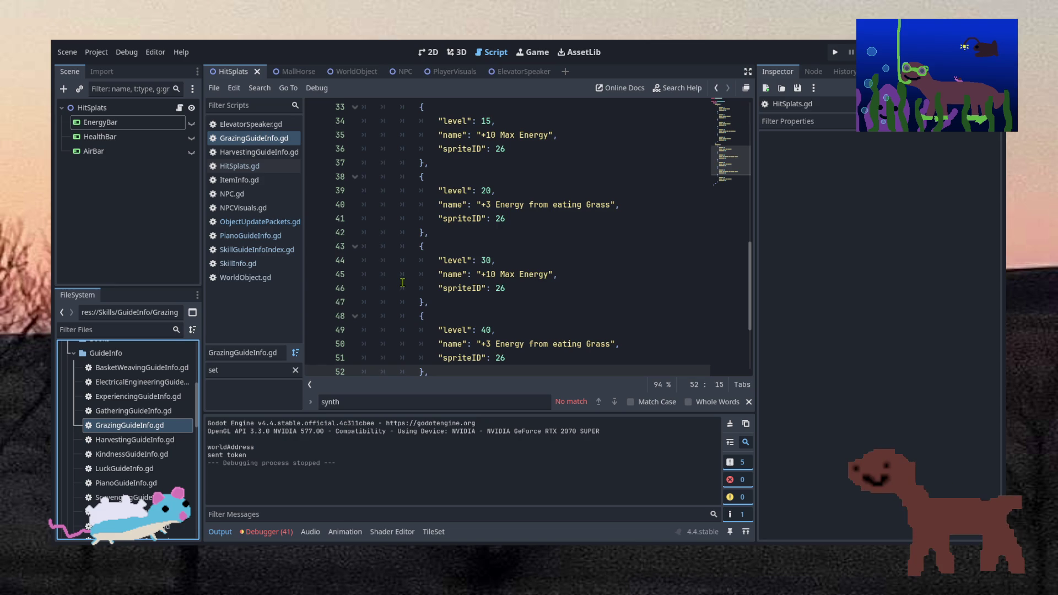
- Open SmallTalkGuideInfo.gd and delete the copied Grazing block of entries
scroll(159, 423, "down", 4)
double_click(147, 444)
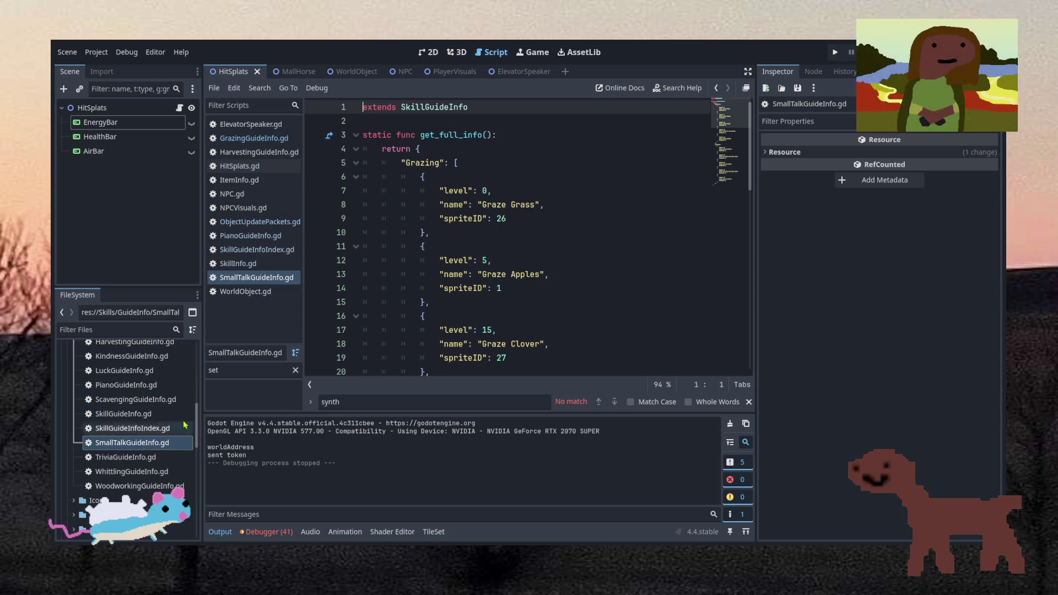
scroll(480, 246, "down", 2)
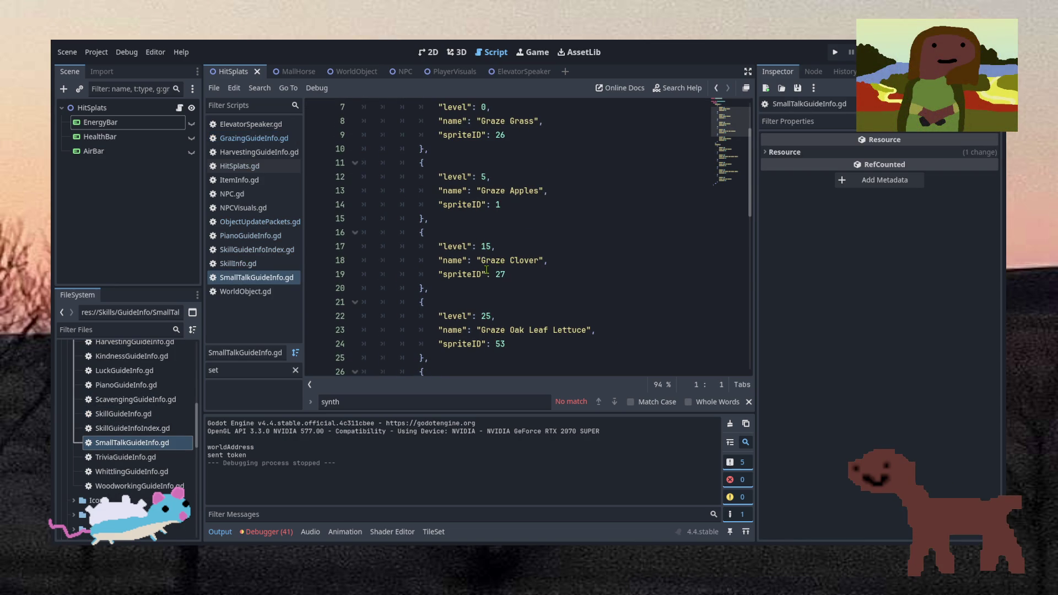
scroll(487, 270, "down", 5)
mouse_move(479, 240)
left_mouse_down()
mouse_move(479, 104)
mouse_move(479, 155)
left_mouse_up()
key("Delete")
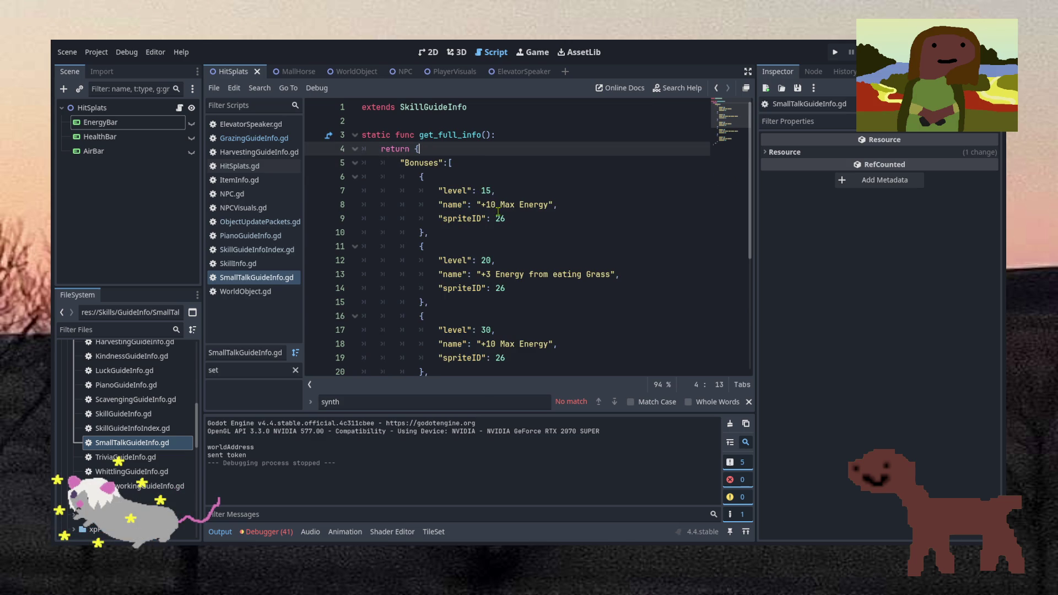
- Remove the level-20 and level-40 '+3 Energy from eating Grass' entries
scroll(498, 211, "down", 1)
double_click(493, 164)
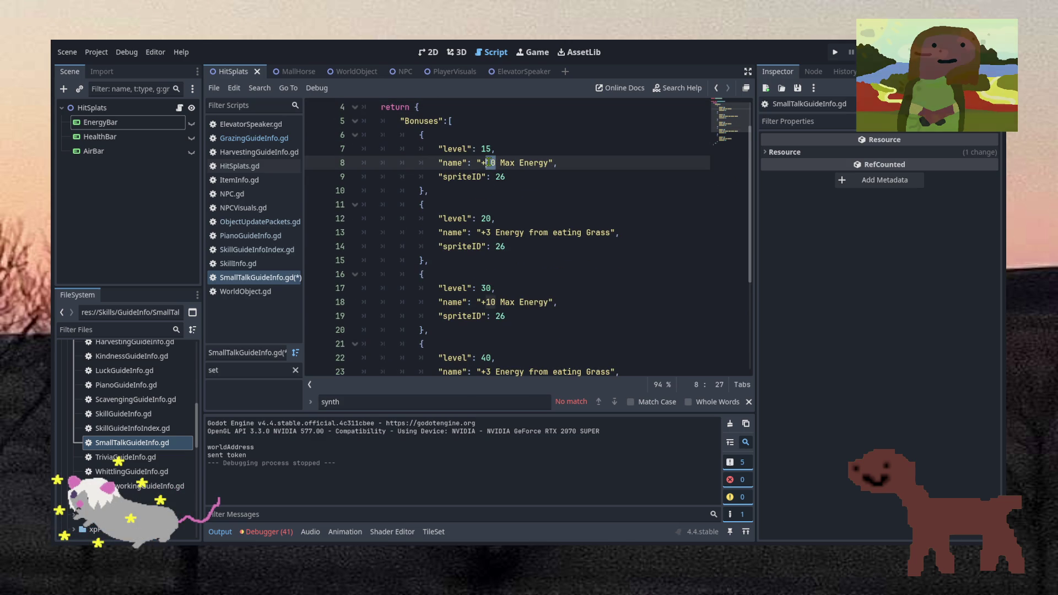
left_click(462, 258)
key("shift+Up")
key("shift+Up")
key("shift+Up")
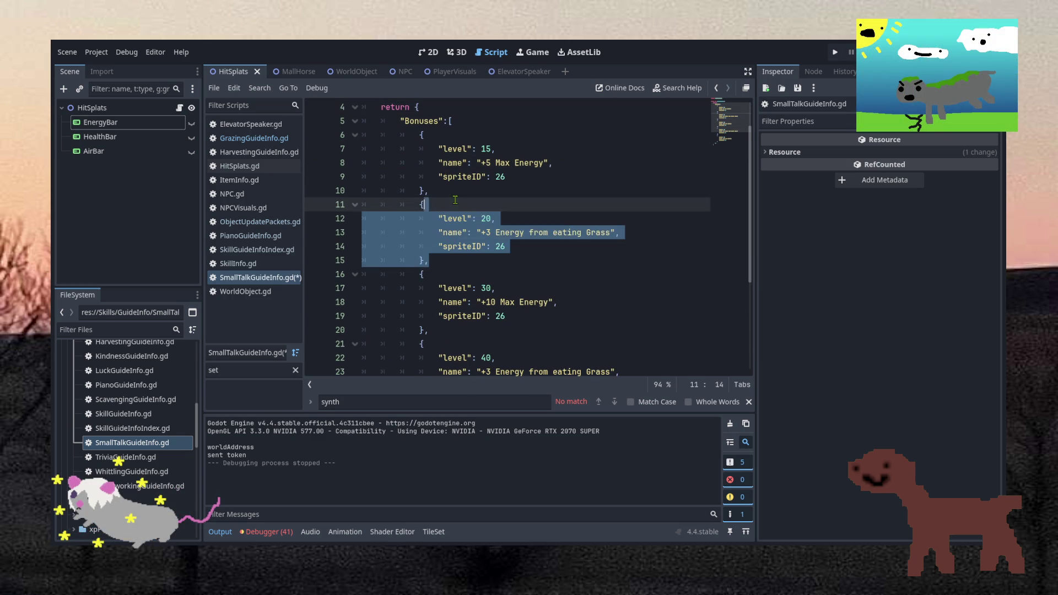
key("BackSpace")
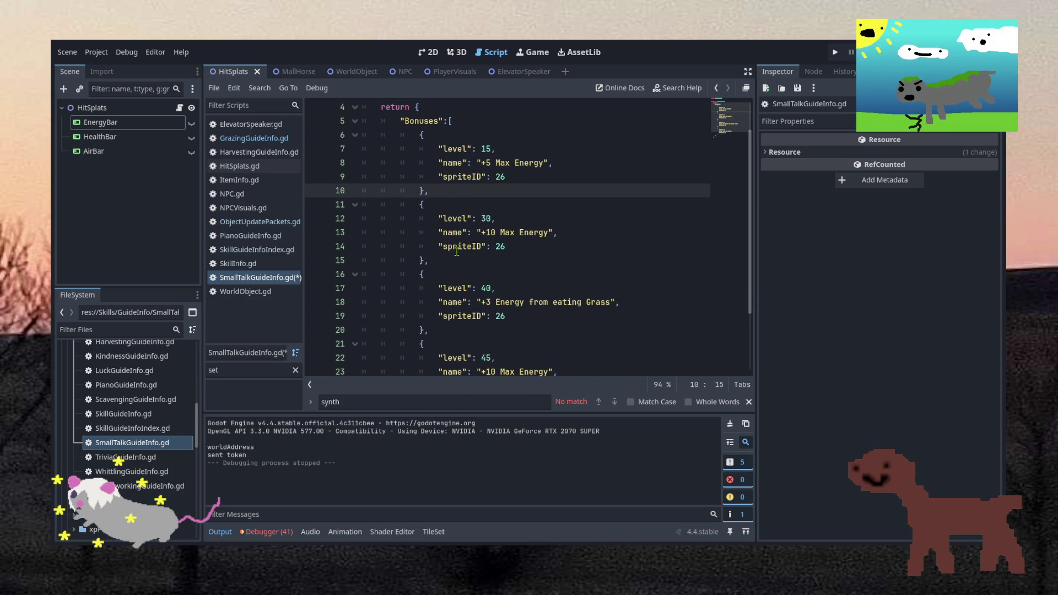
scroll(456, 252, "down", 2)
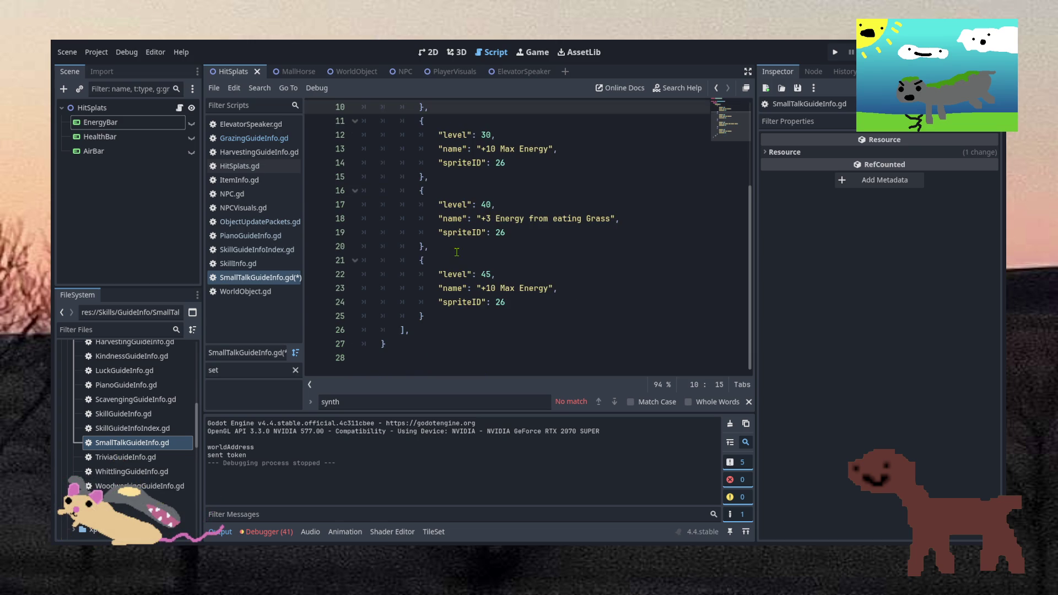
left_click_drag(447, 314, 451, 246)
left_click(451, 247)
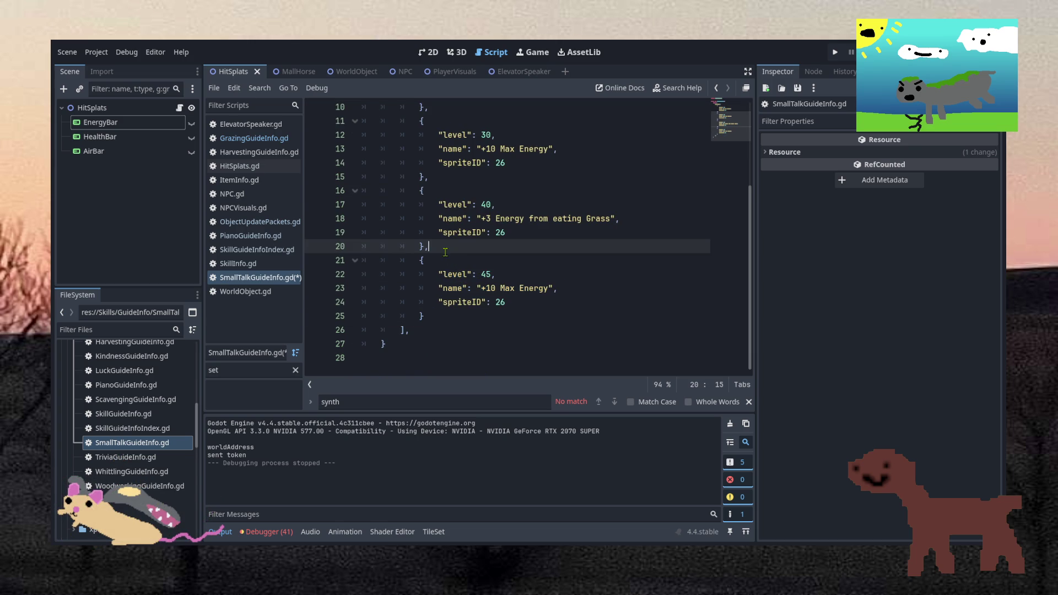
key("shift+Up")
key("shift+Up")
key("shift+Up")
key("BackSpace")
- Change the level 15, 30 and 45 bonuses from +10 to +5 Max Energy and save
scroll(448, 186, "up", 3)
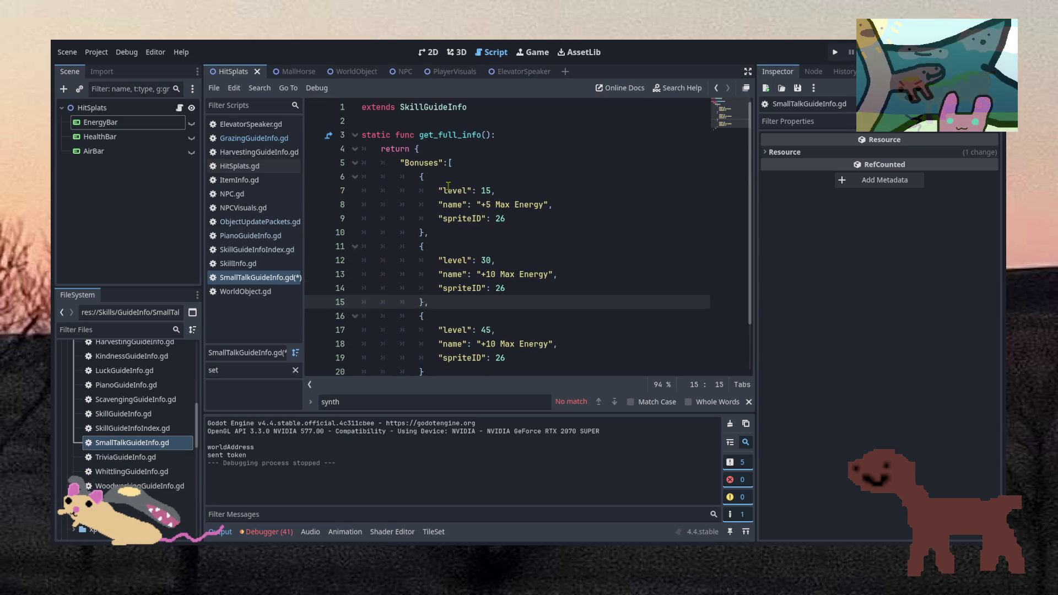
double_click(487, 275)
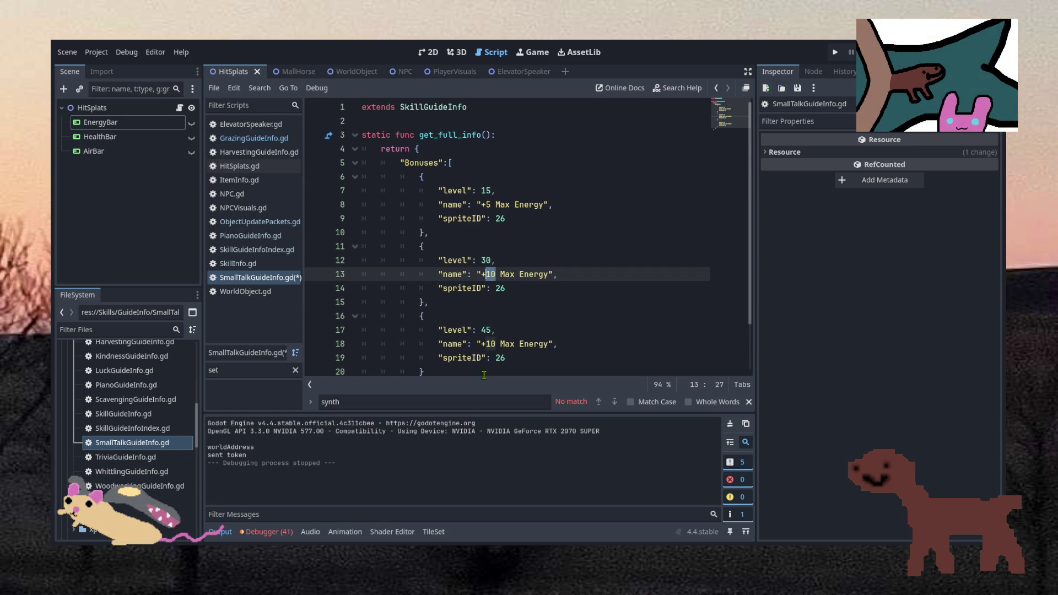
double_click(493, 344)
type("5")
left_click(493, 315)
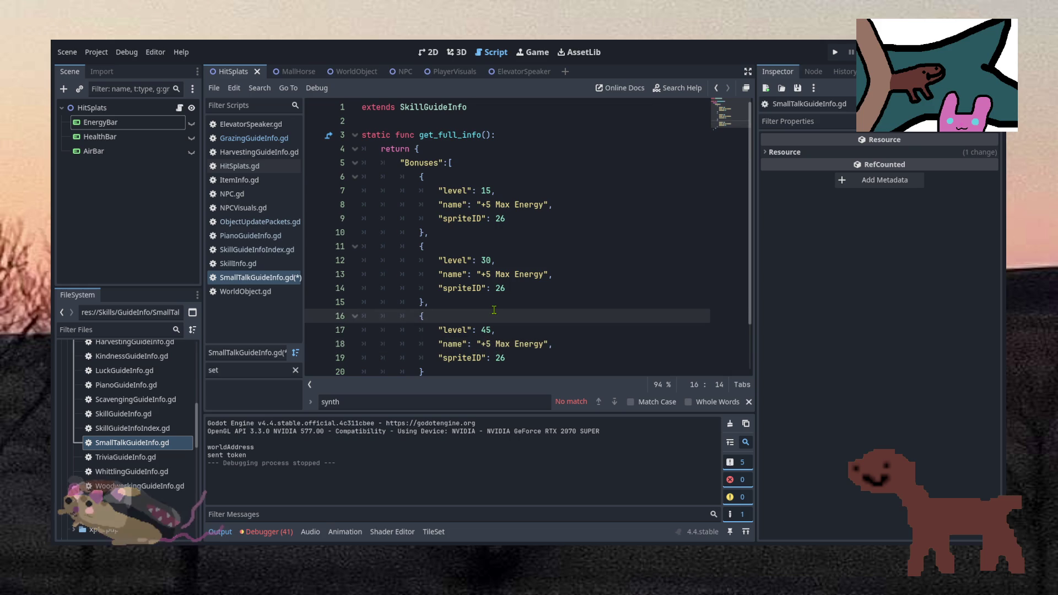
key("ctrl+s")
left_click(502, 245)
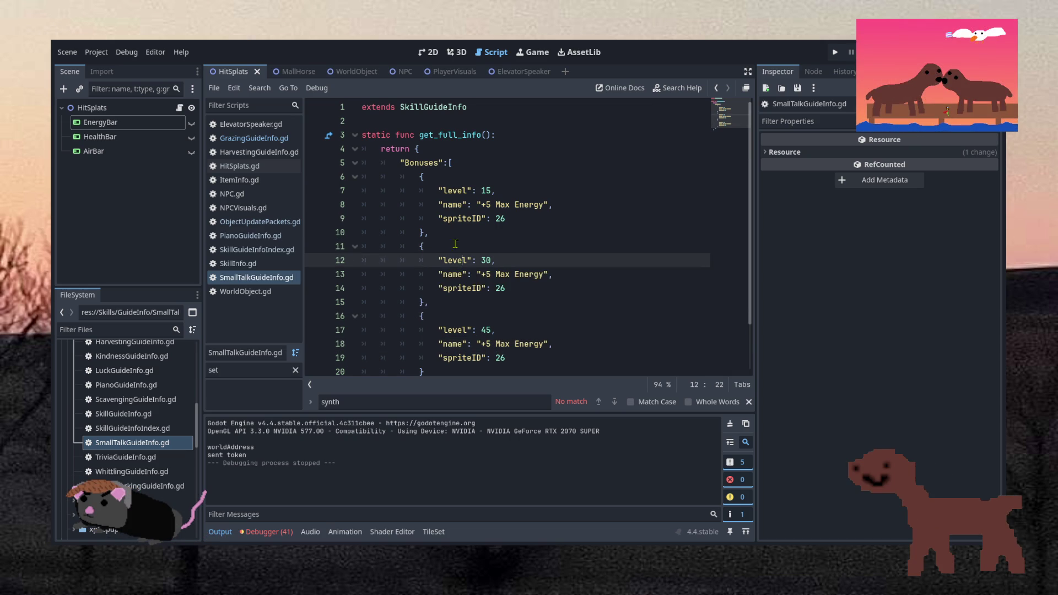
left_click(432, 233)
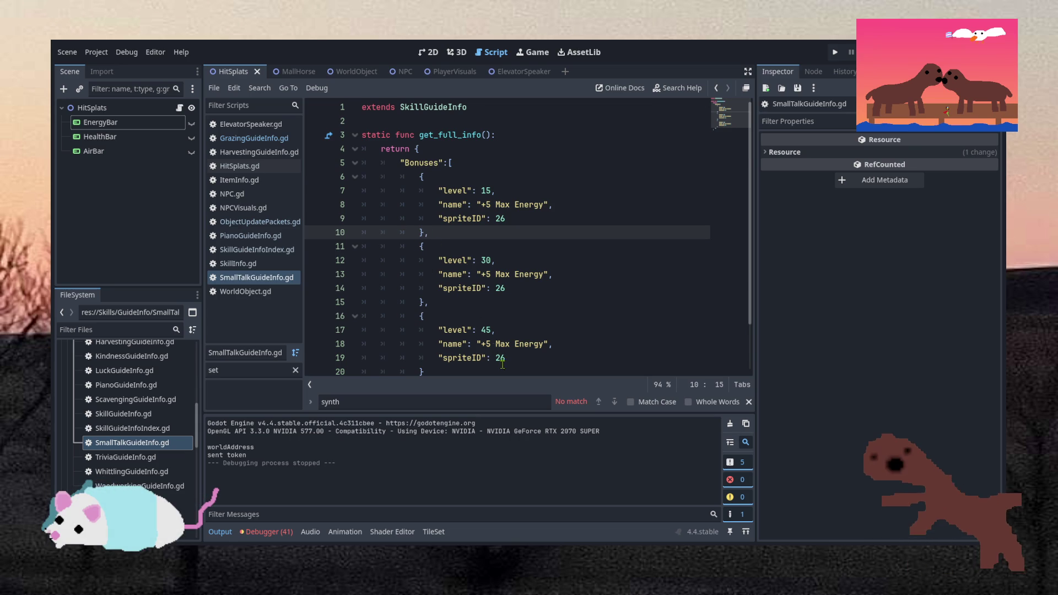
scroll(458, 301, "down", 2)
scroll(459, 302, "up", 2)
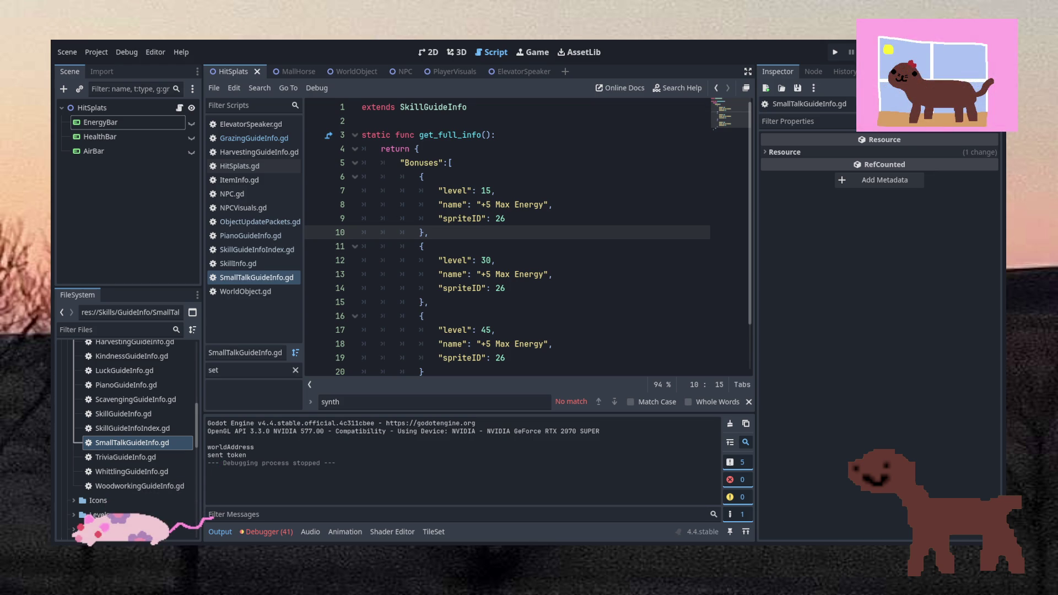
left_click(519, 218)
scroll(496, 220, "down", 1)
scroll(495, 220, "up", 1)
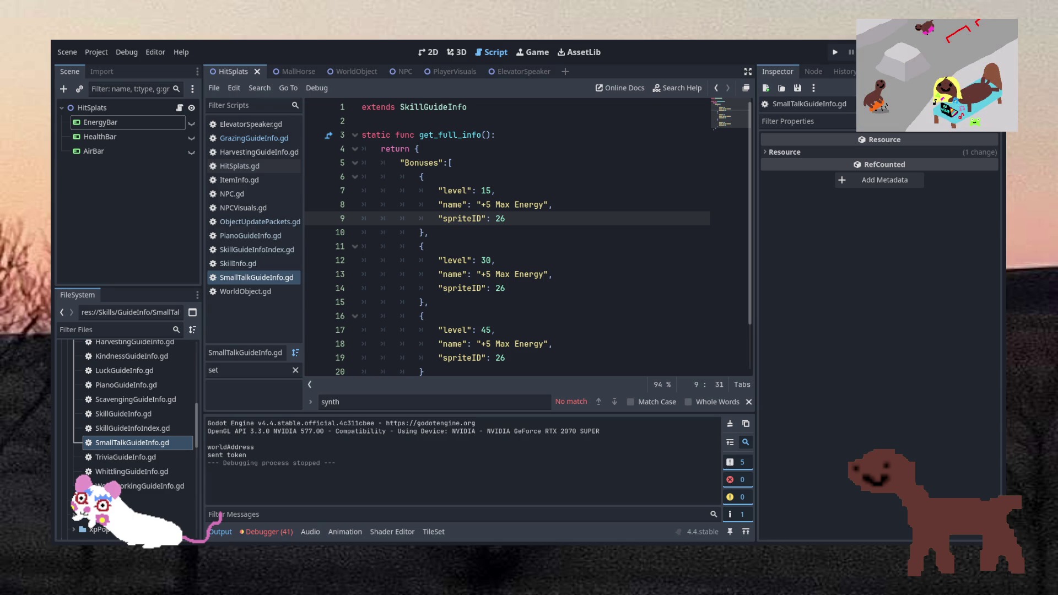
- Run the project, sign in with the player name and password, and join Cow Online World 1
left_click(837, 52)
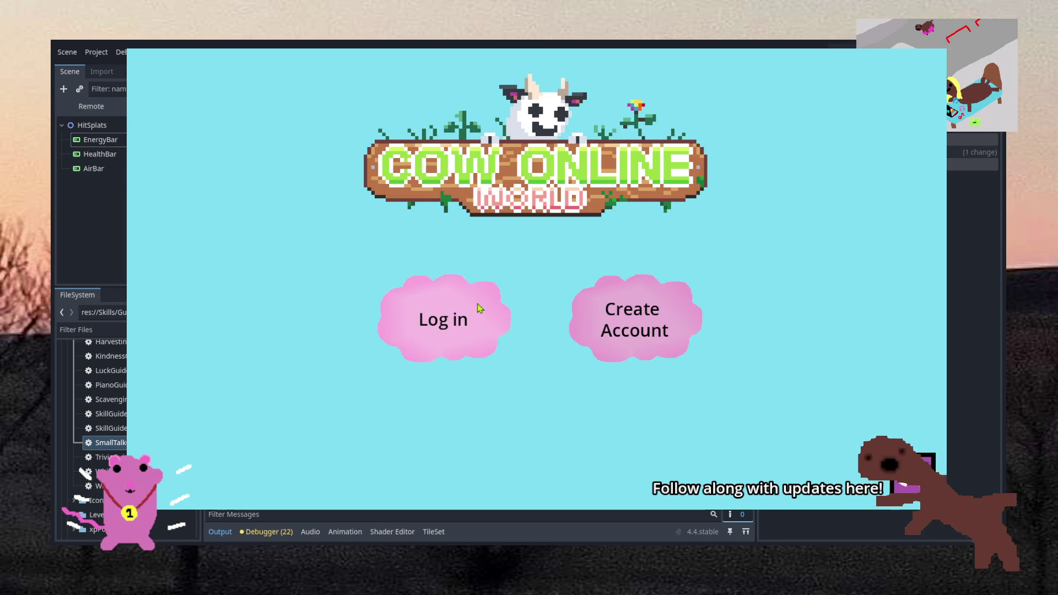
left_click(433, 279)
left_click(502, 339)
type("bee")
key("Tab")
type("bee")
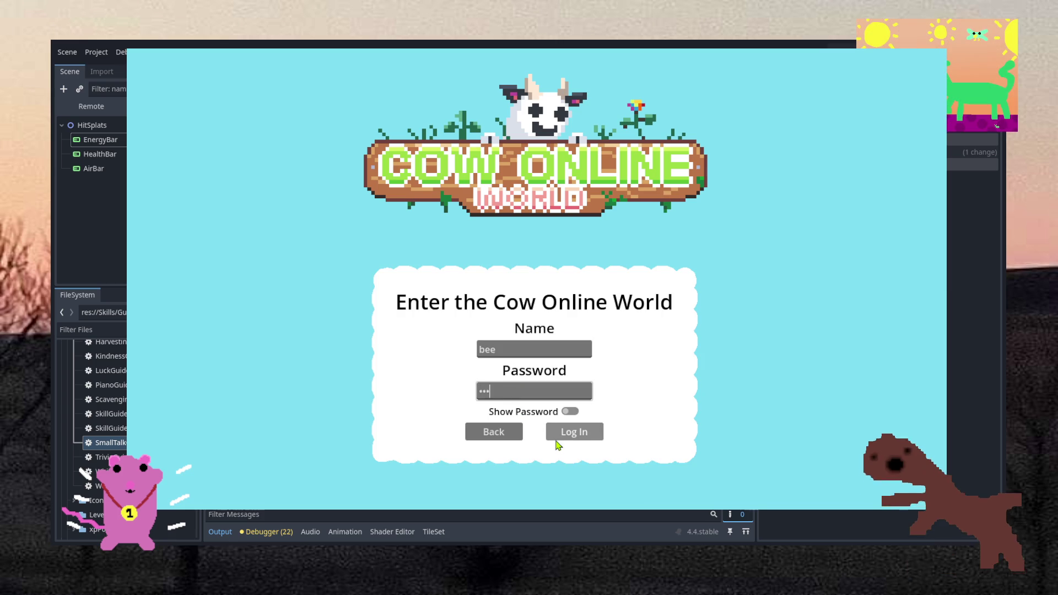
left_click(570, 435)
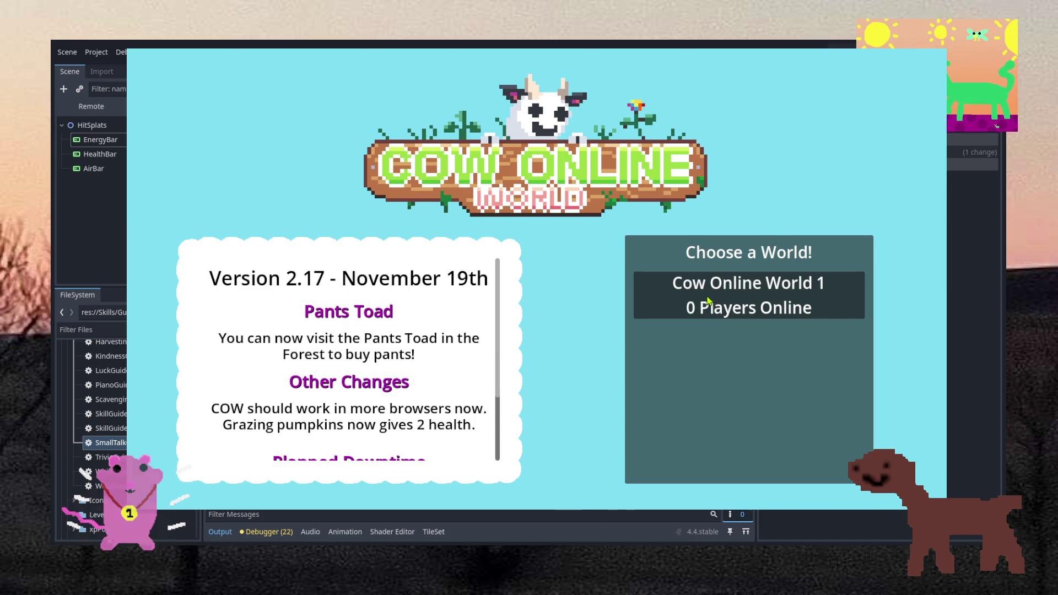
left_click(708, 301)
left_click(560, 286)
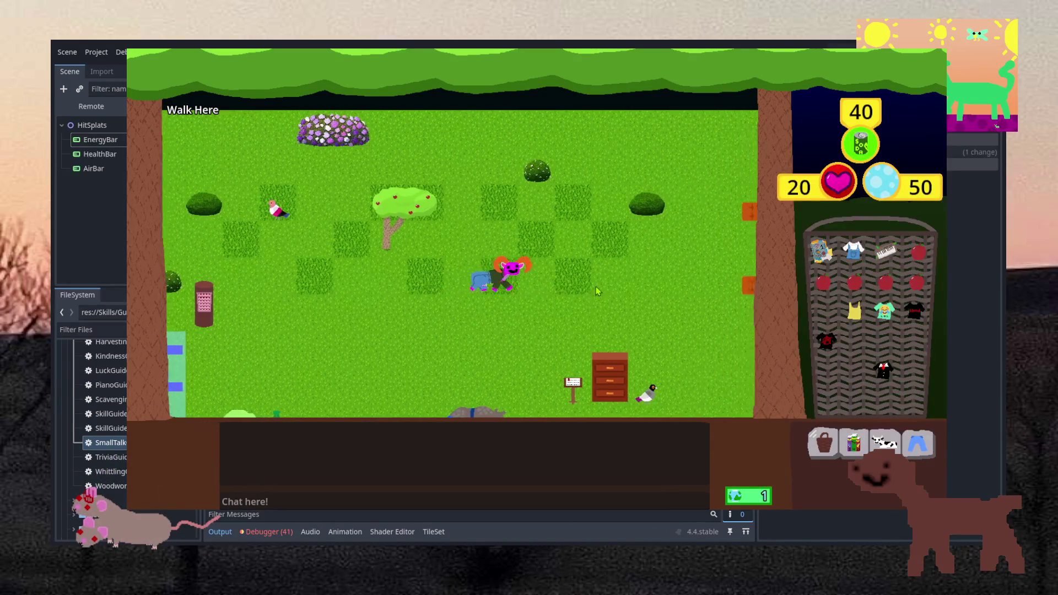
- Show the skill cards to confirm Small Talk is level 25 with 138 XP to next, then close the game
left_click(854, 442)
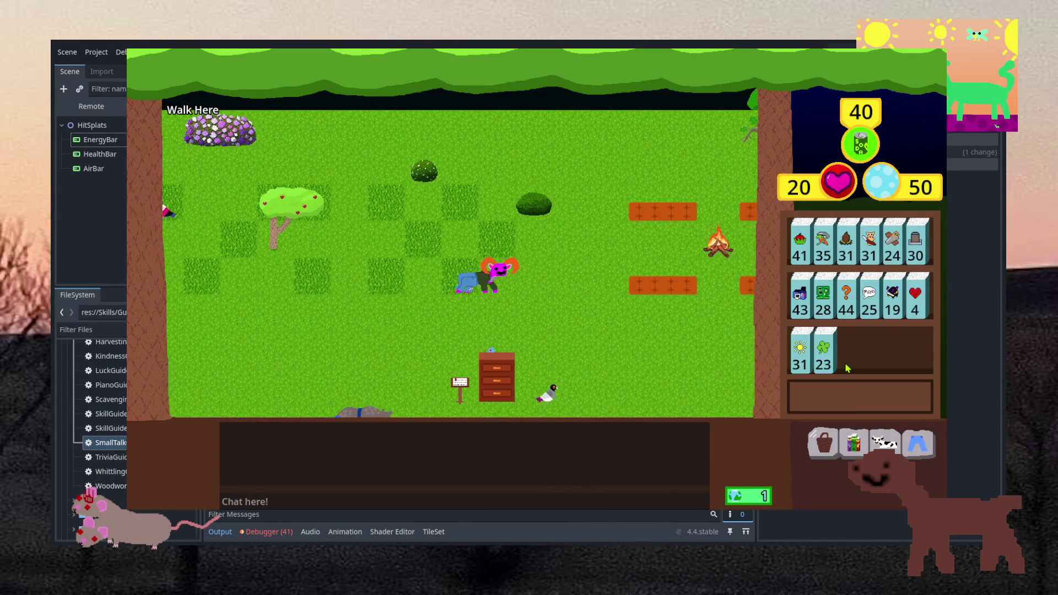
mouse_move(868, 303)
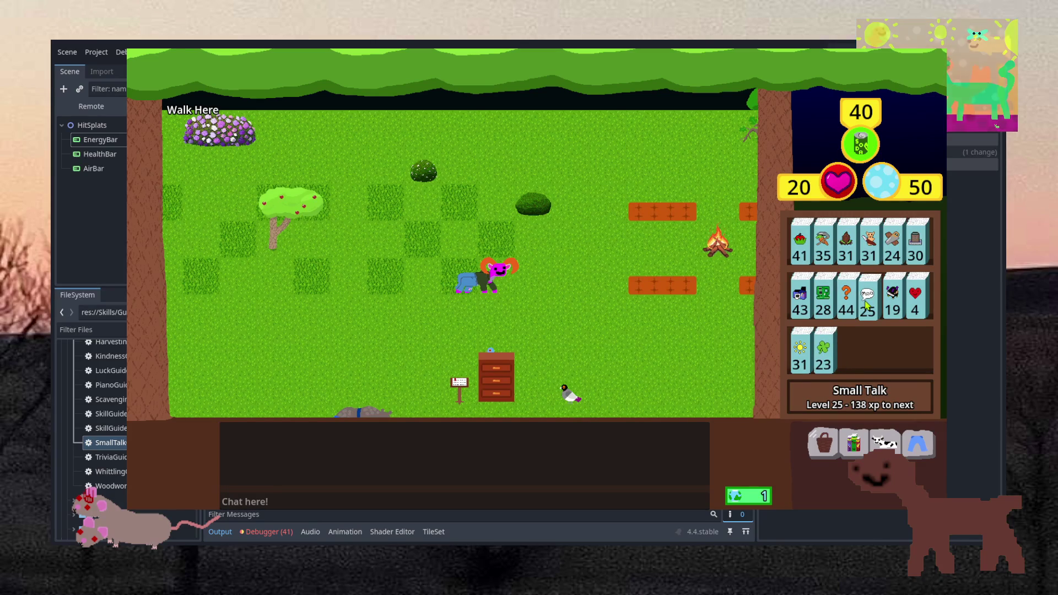
left_click(532, 287)
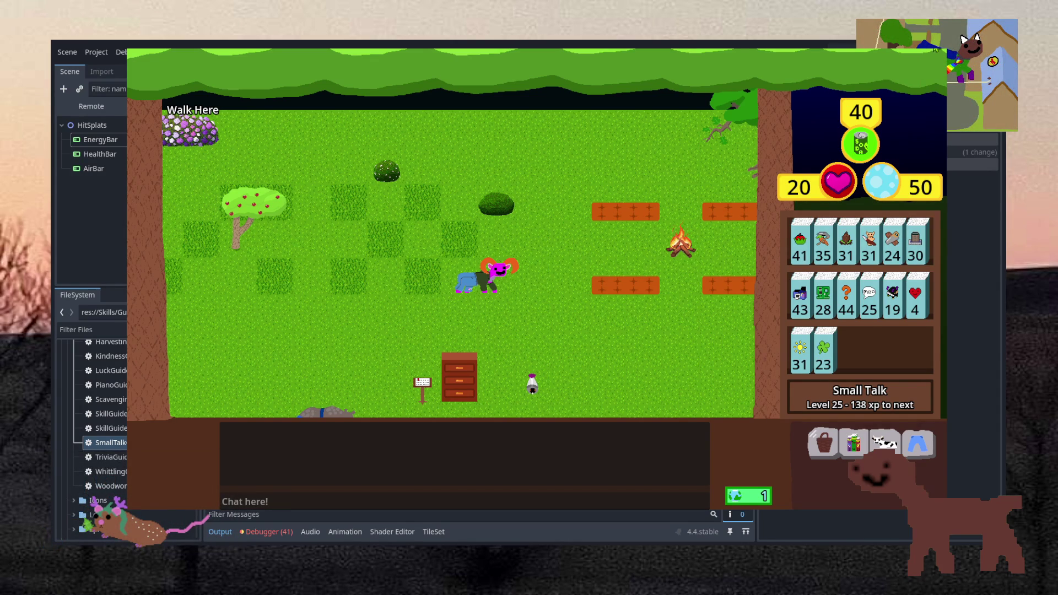
key("alt+F4")
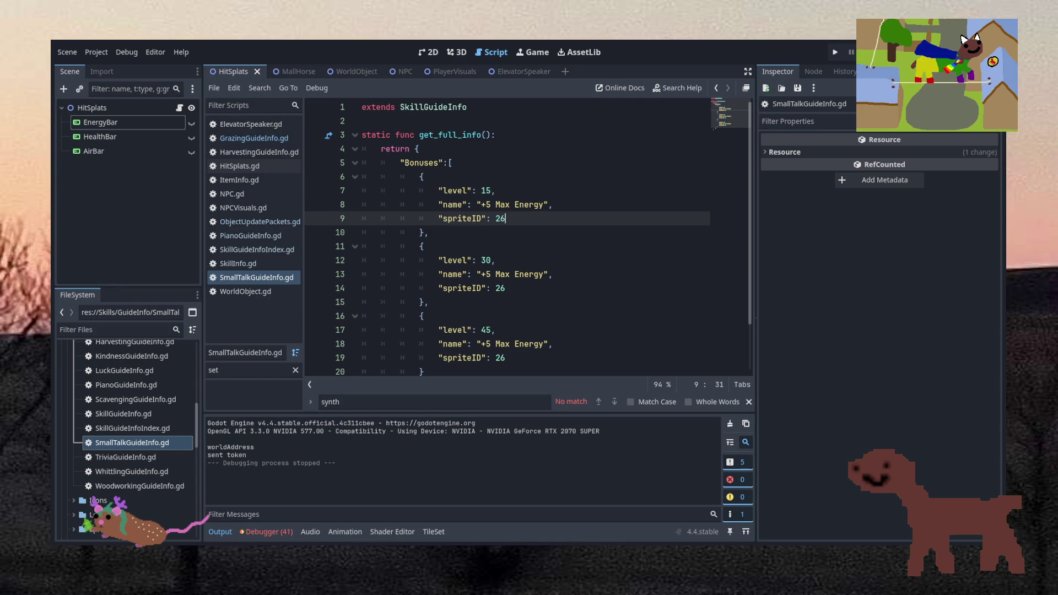
- Run the project again, sign in with the player name and password, and enter Cow Online World 1
left_click(836, 51)
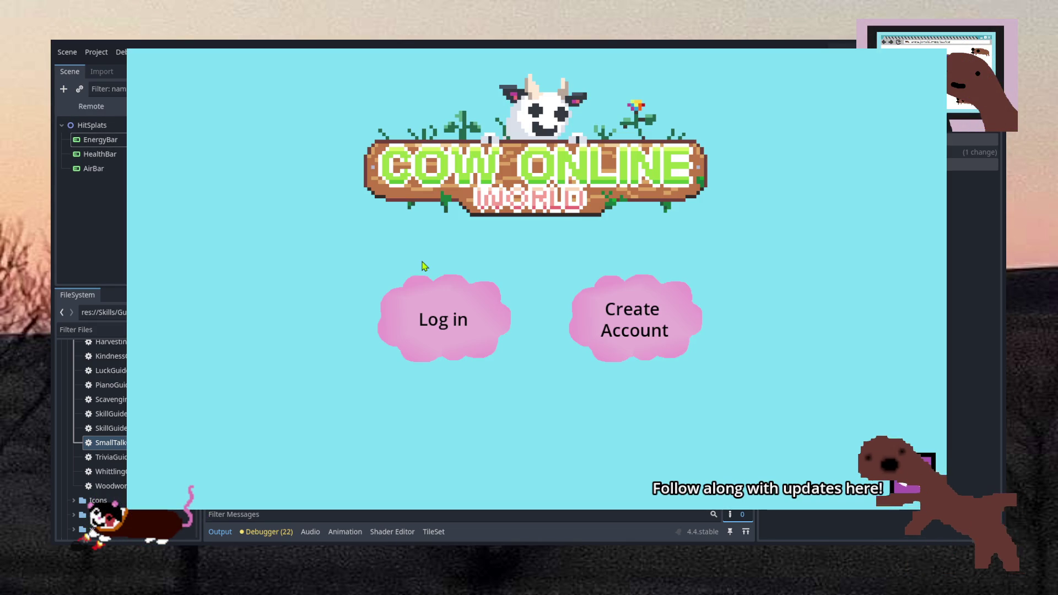
left_click(441, 307)
left_click(496, 349)
type("bee")
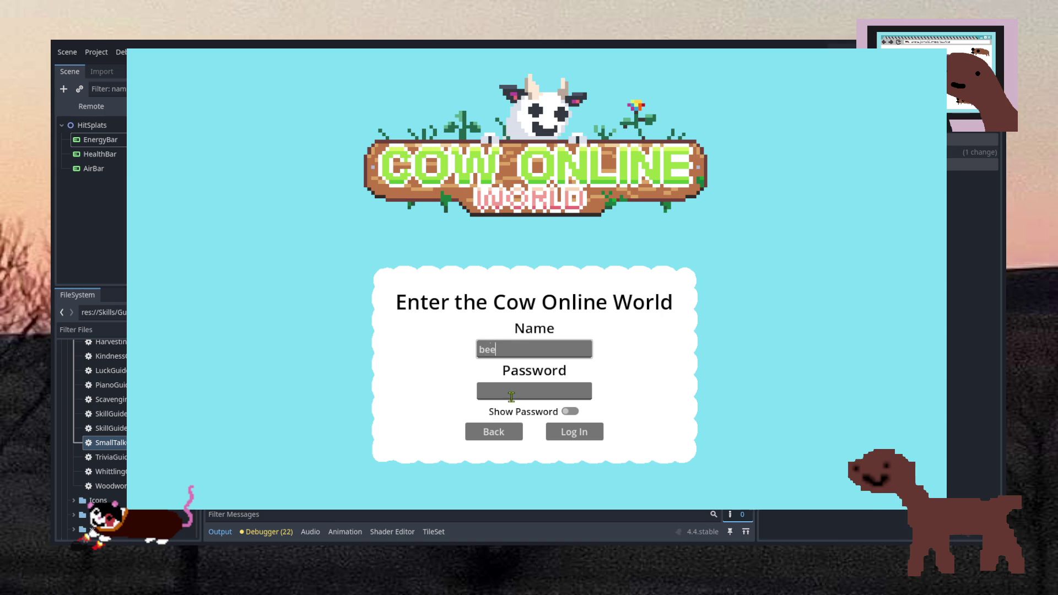
left_click(512, 397)
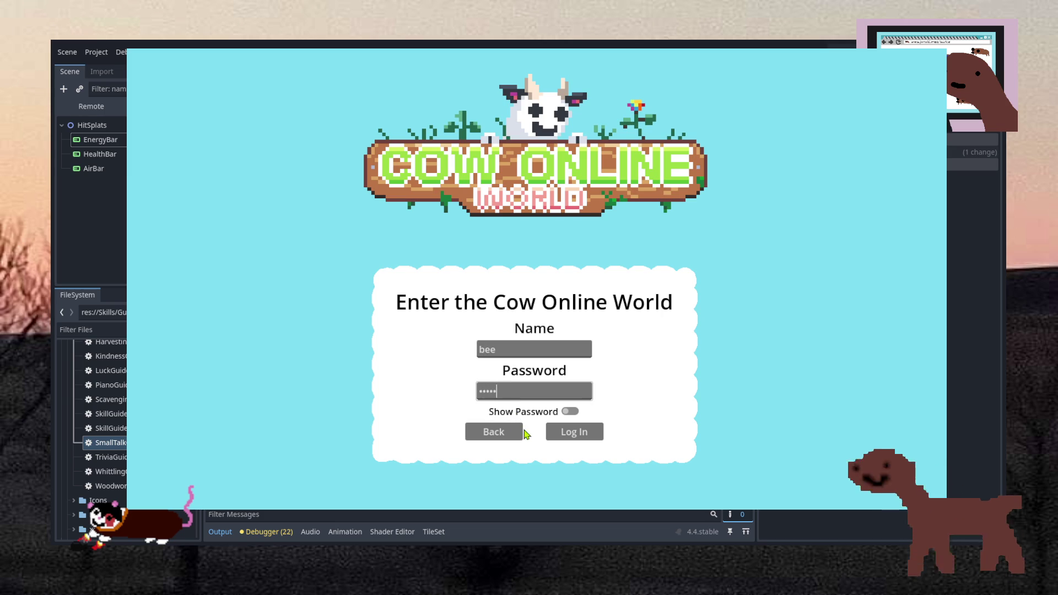
left_click(562, 431)
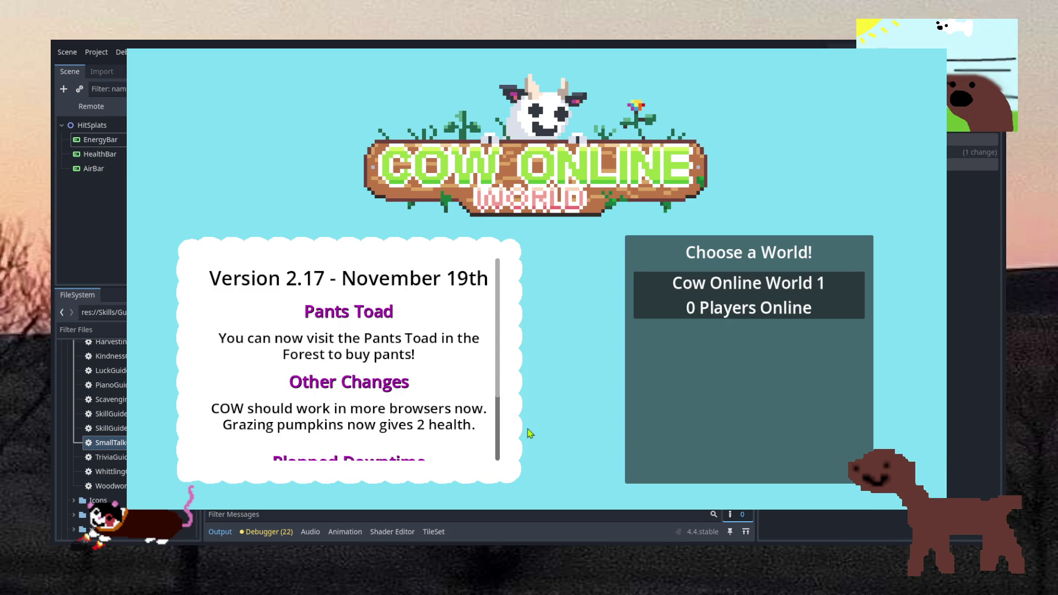
left_click(659, 302)
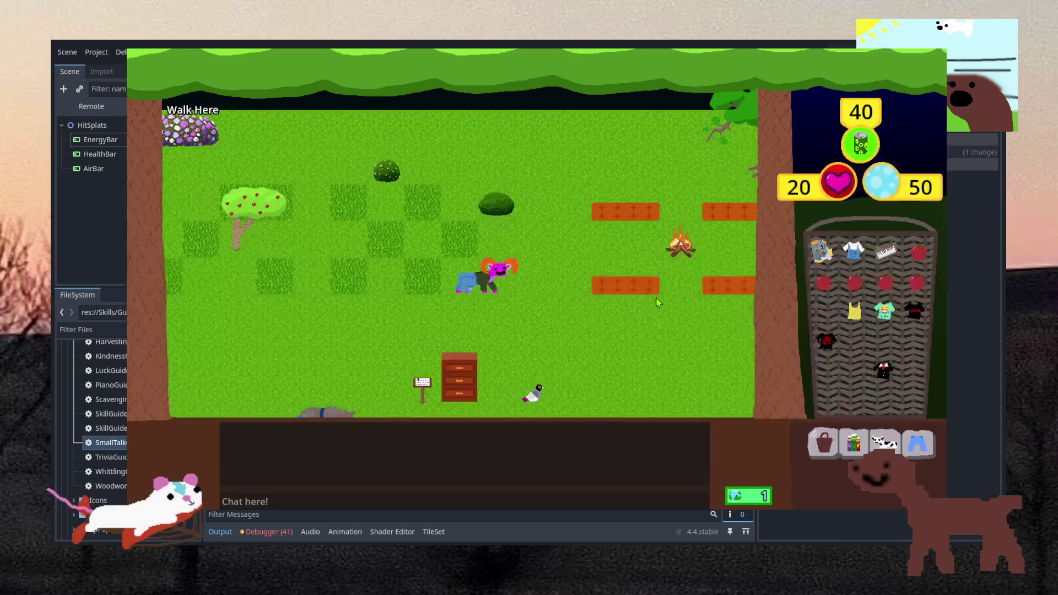
- Walk the cow left and then down through the forest, ending on the chat box
left_click(423, 288)
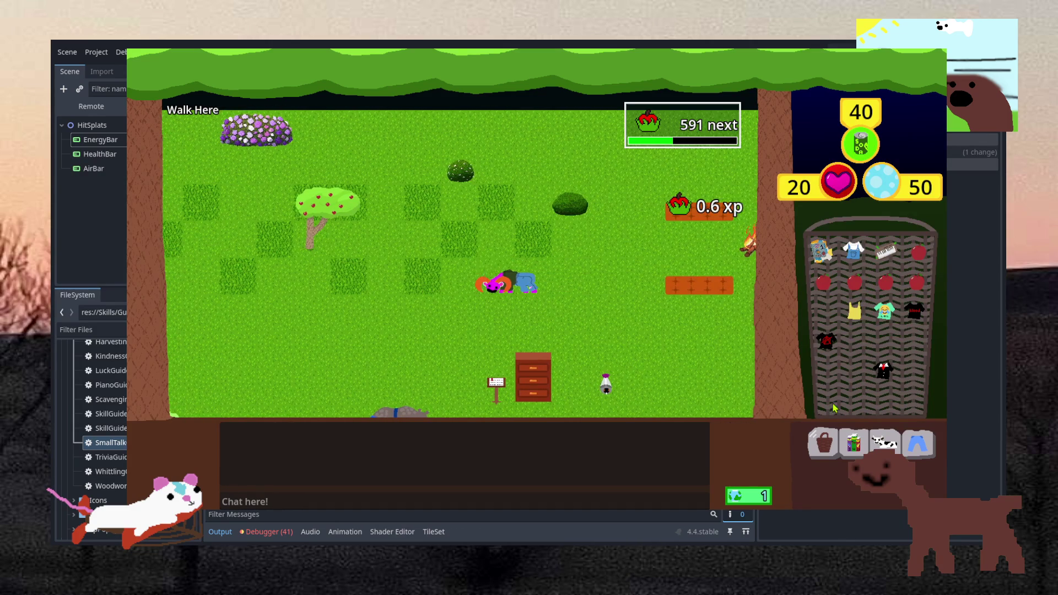
left_click(403, 302)
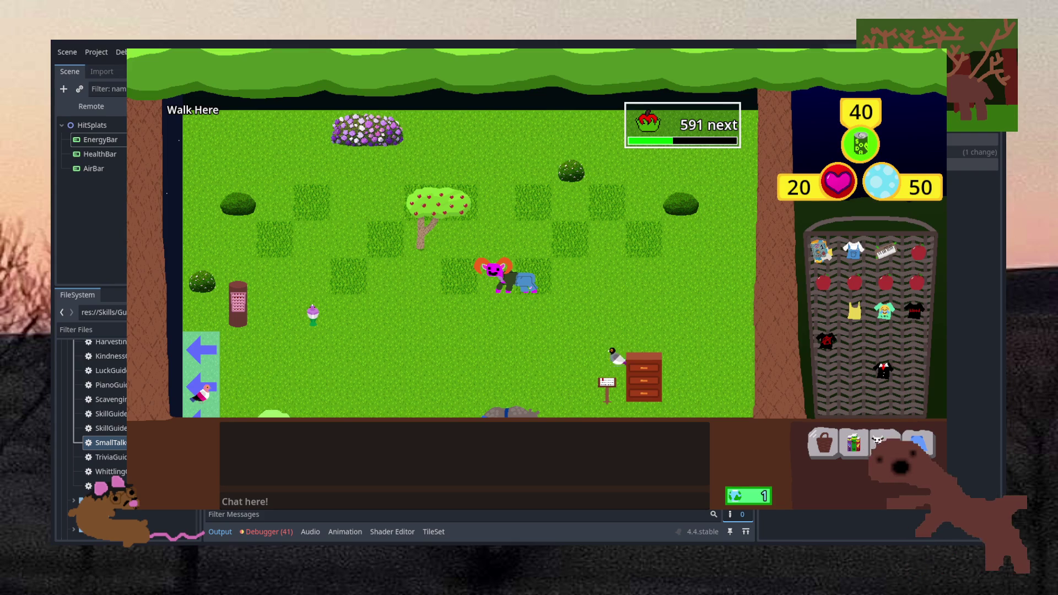
left_click(494, 318)
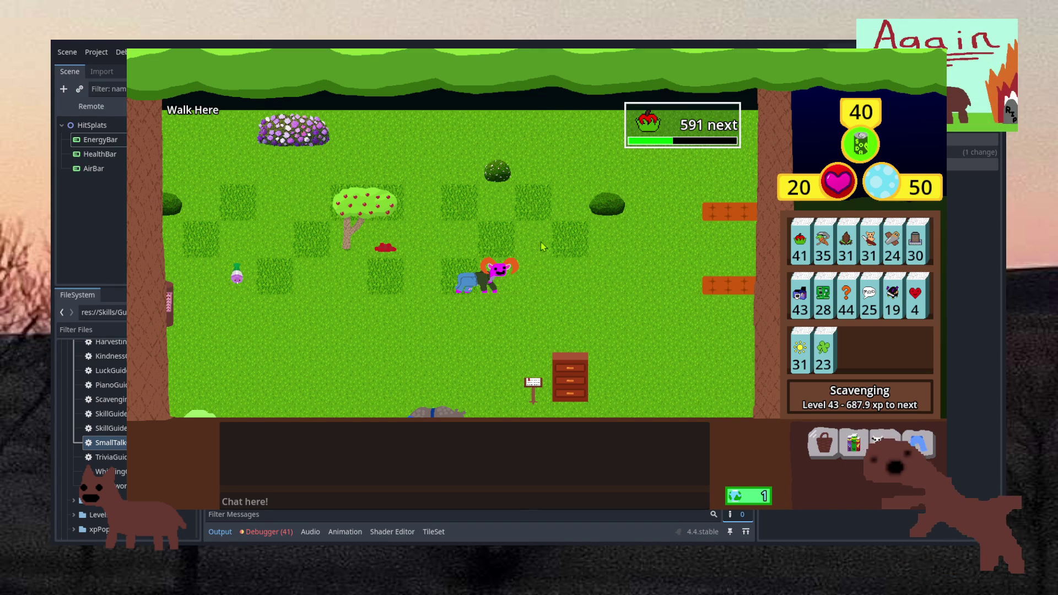
left_click(532, 287)
- Send ':giveXP Friendship 30' in the chat to grant Friendship experience
left_click(394, 503)
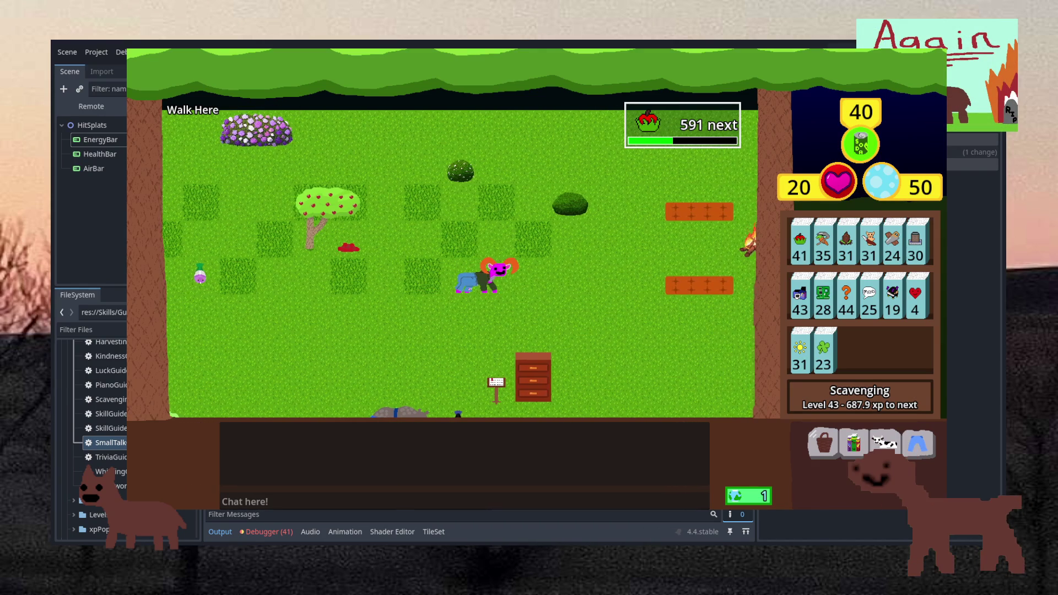
type(":giveXP")
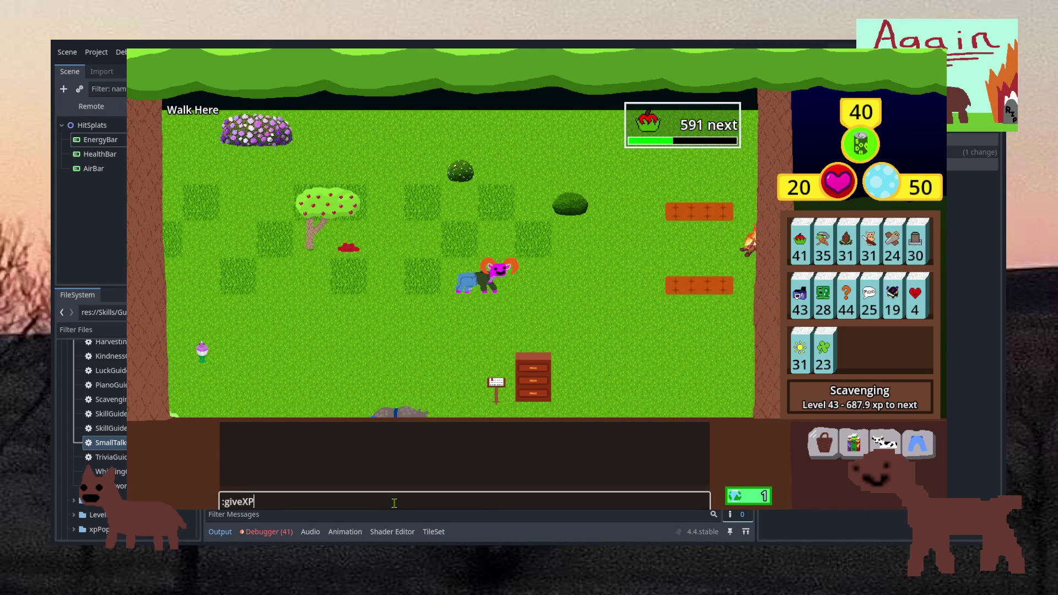
type("Friendshi")
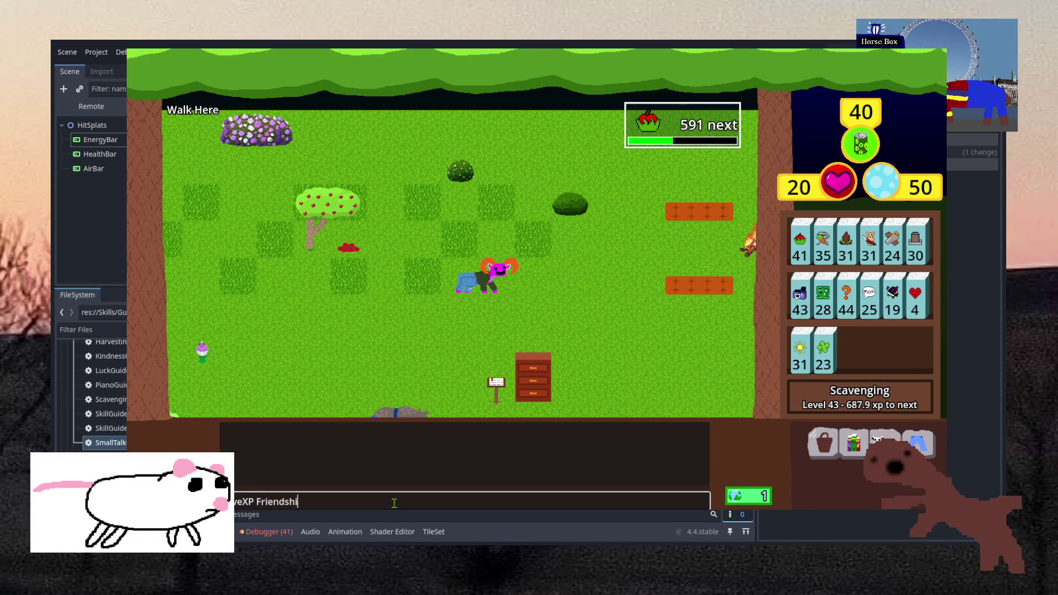
key("Return")
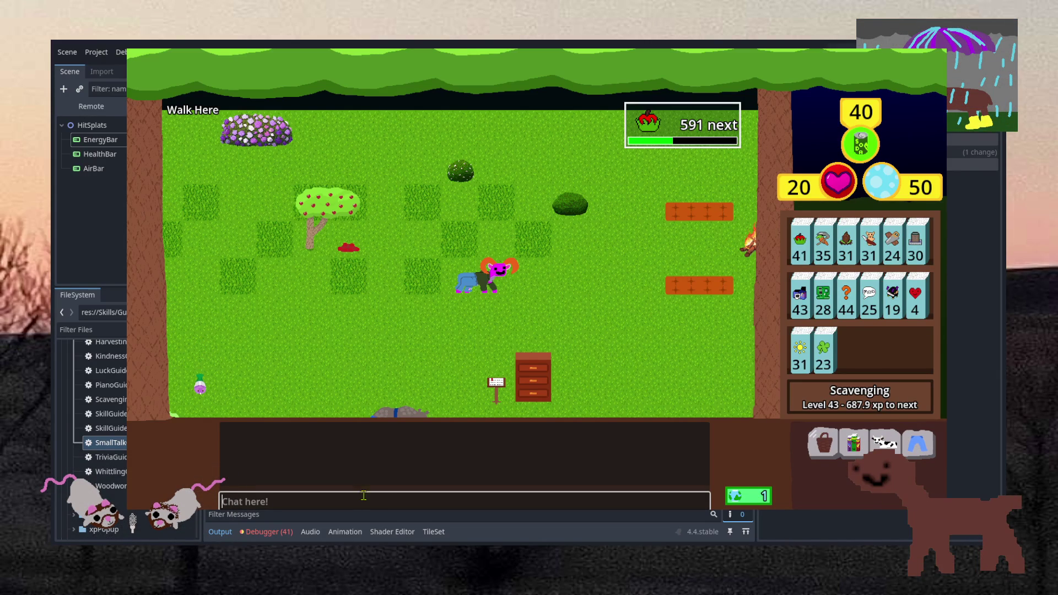
- Send ':giveXP Kindness 50' to raise Kindness to level 5
mouse_move(917, 296)
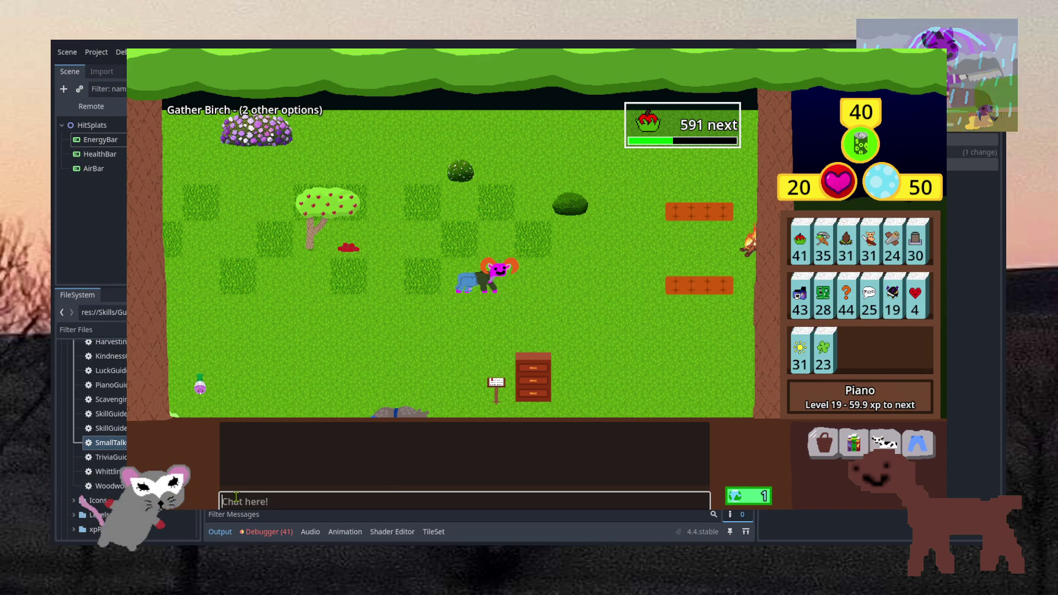
type("!eXP kind")
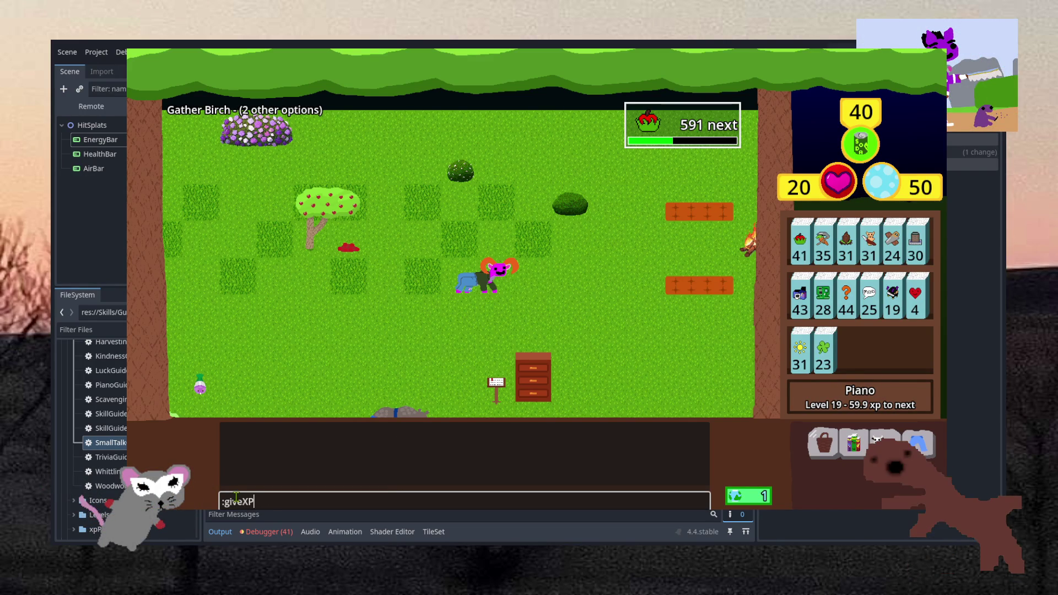
type("ness")
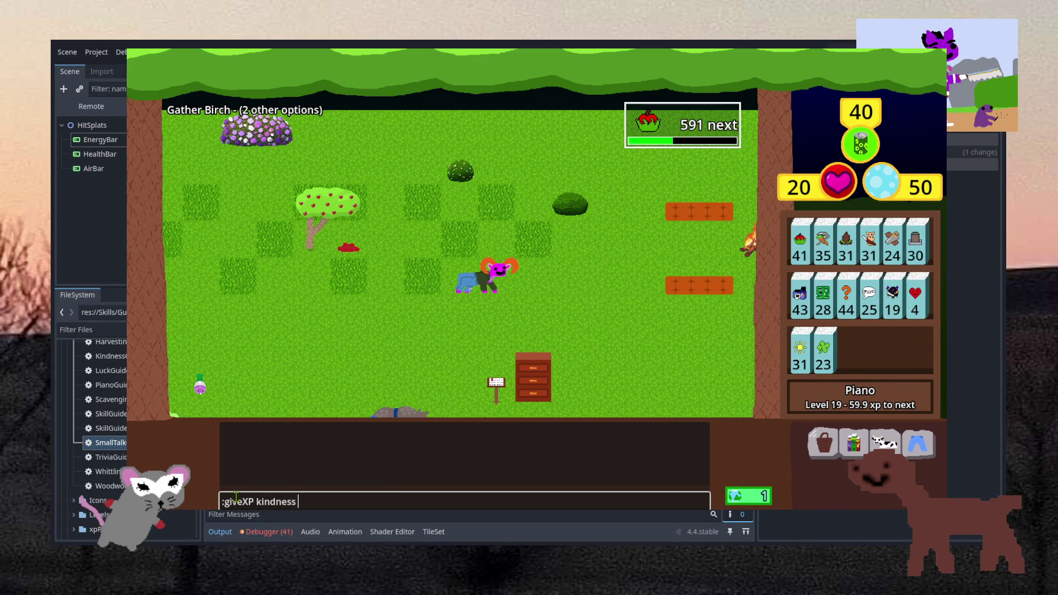
key("Return")
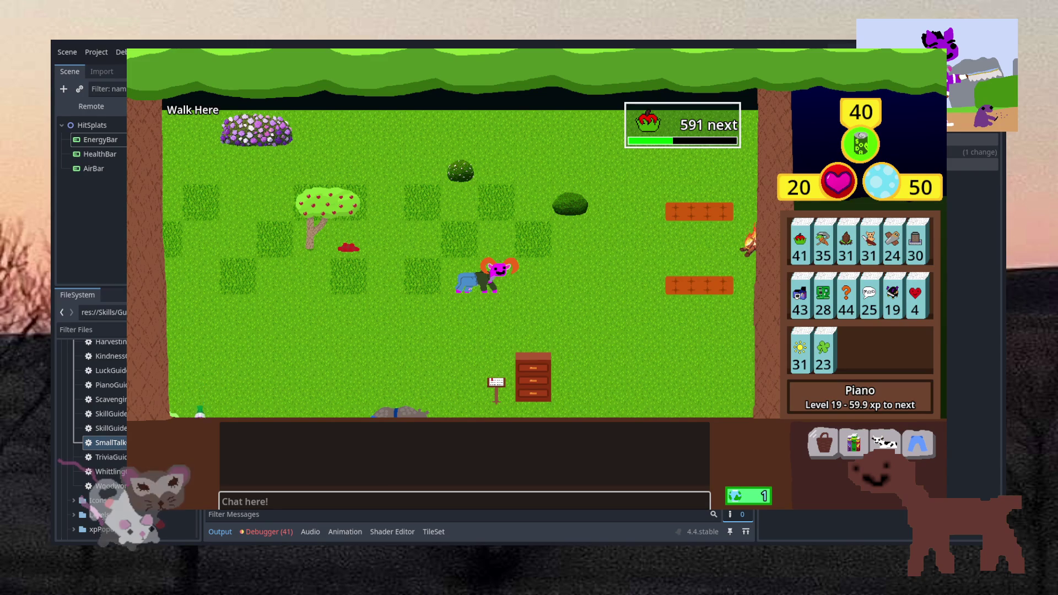
type(":")
type("XP")
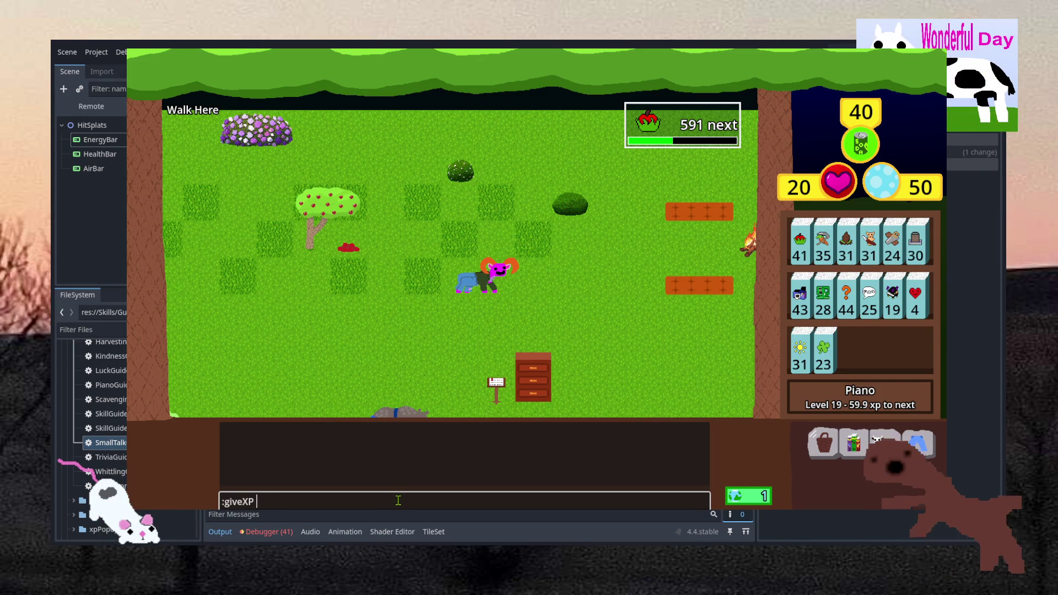
type("s")
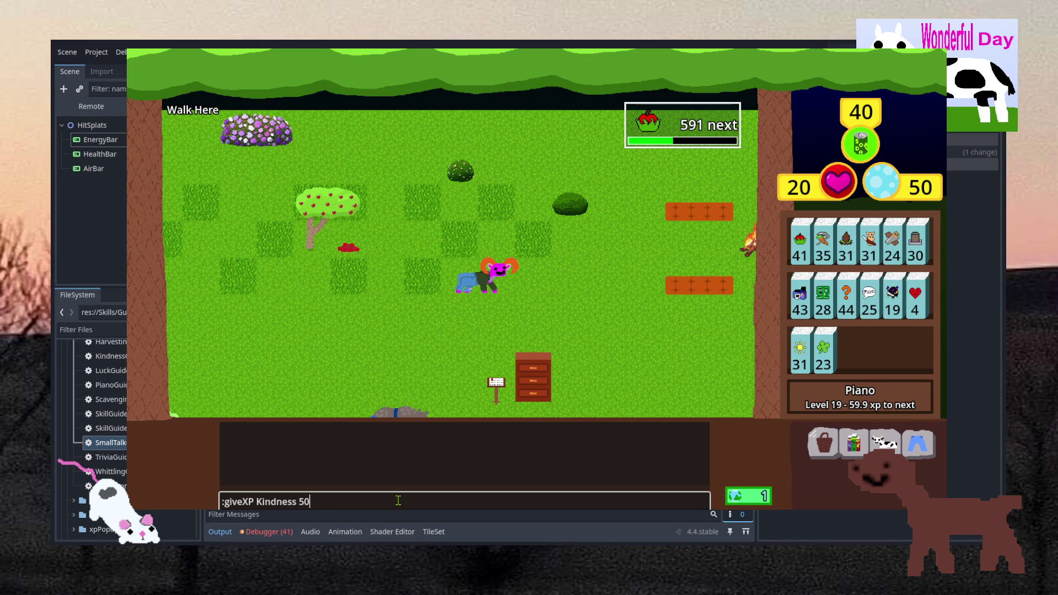
key("Return")
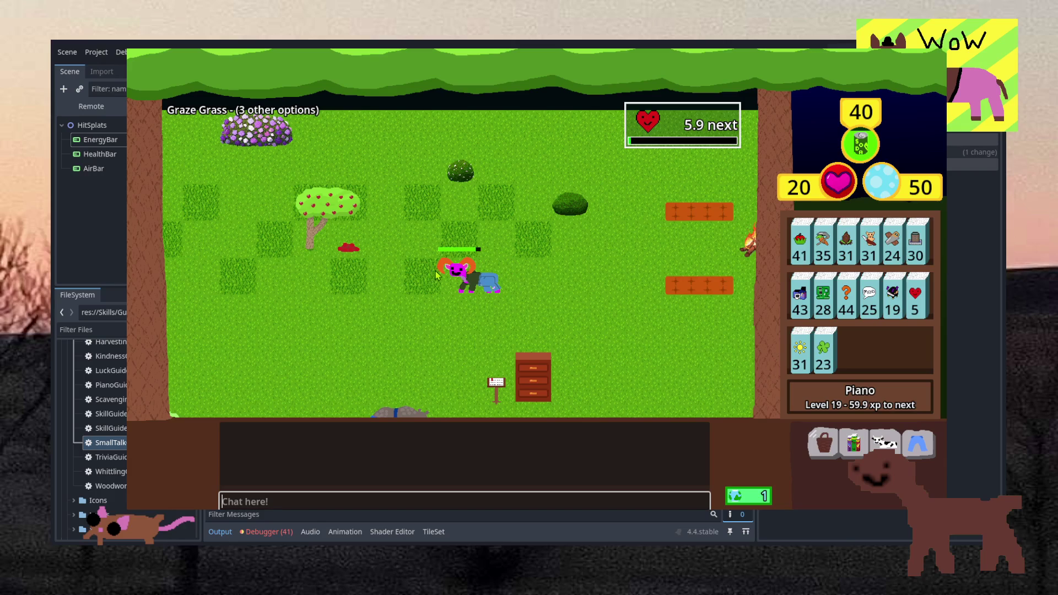
- Walk the cow around the field, graze a grass patch, and check the Experiencing skill's bonuses
left_click(435, 273)
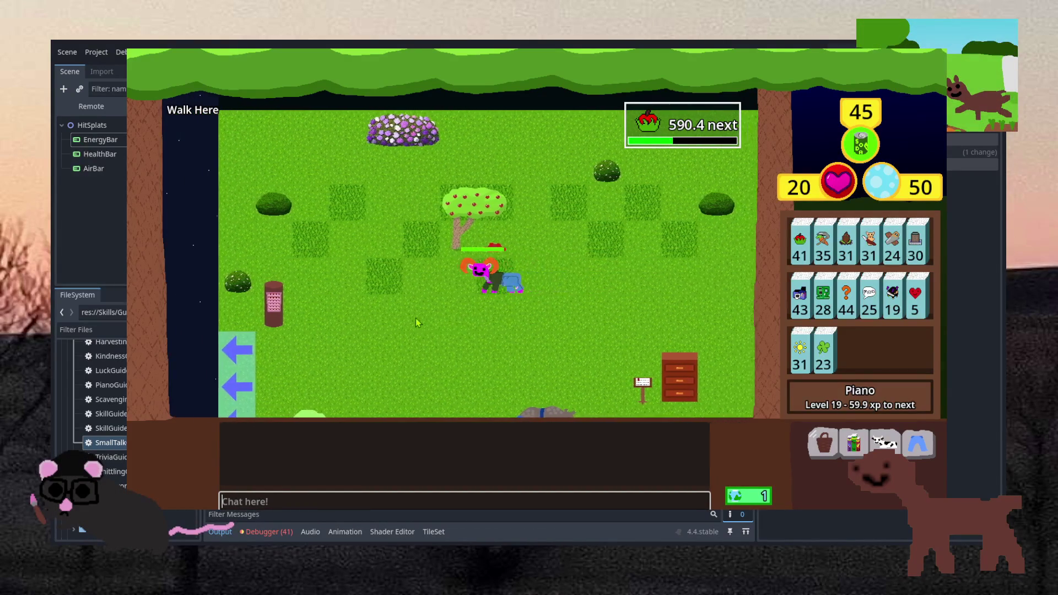
left_click(415, 323)
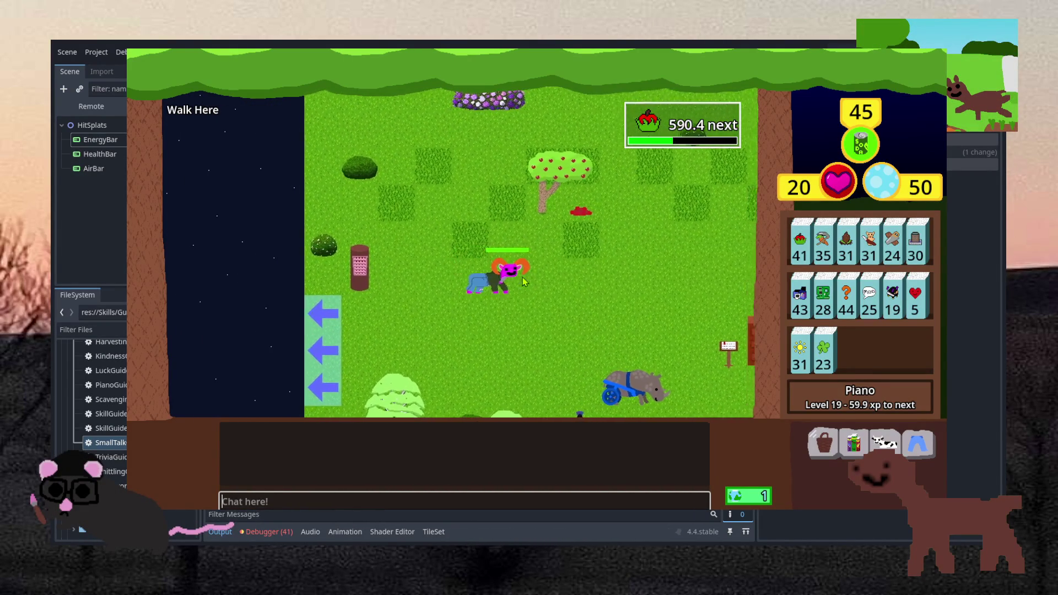
left_click_drag(522, 276, 523, 275)
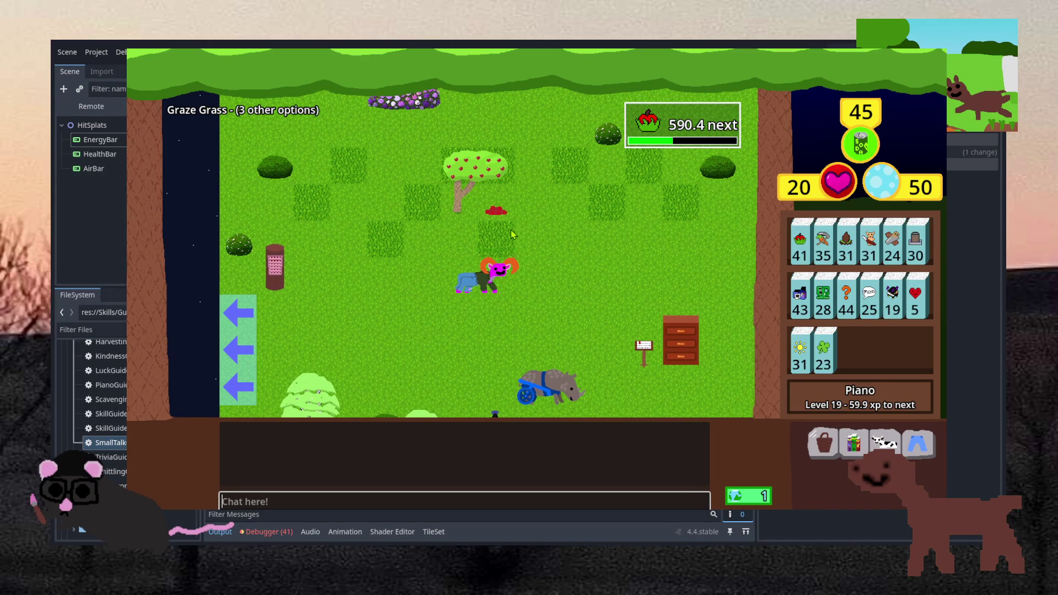
left_click(512, 235)
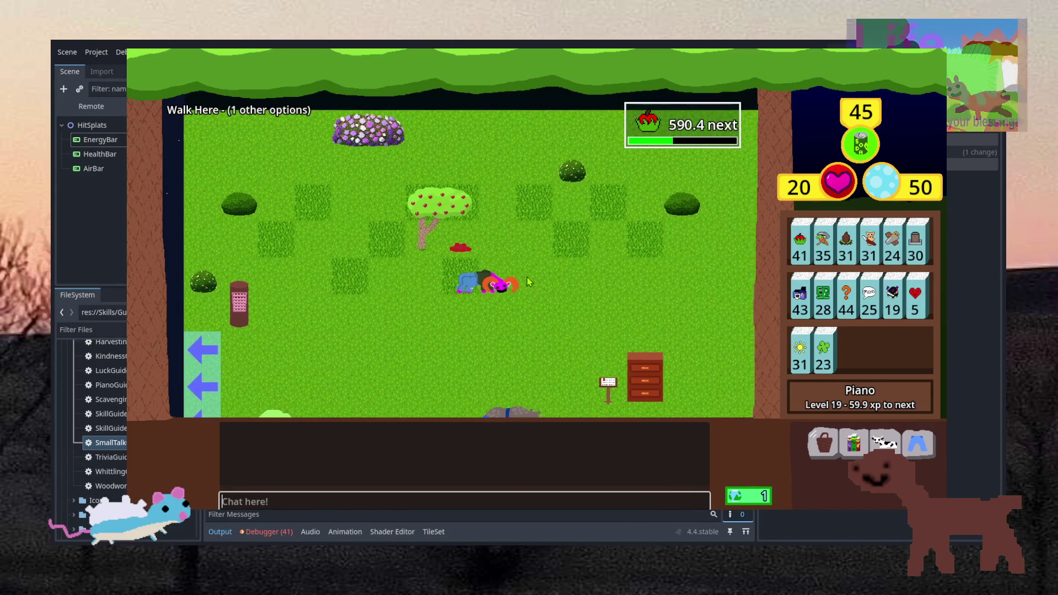
left_click(527, 277)
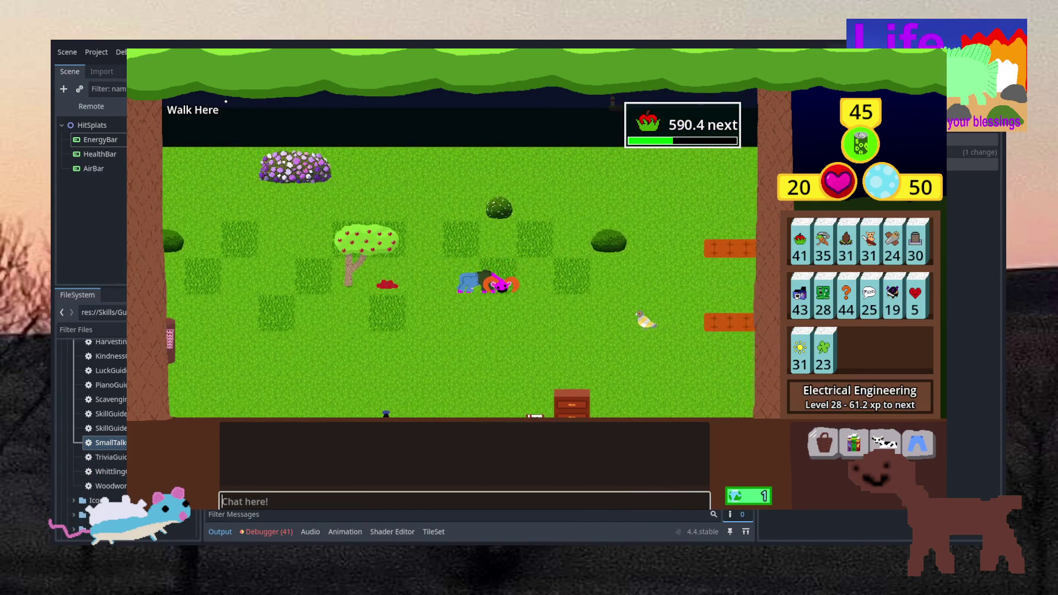
left_click(806, 353)
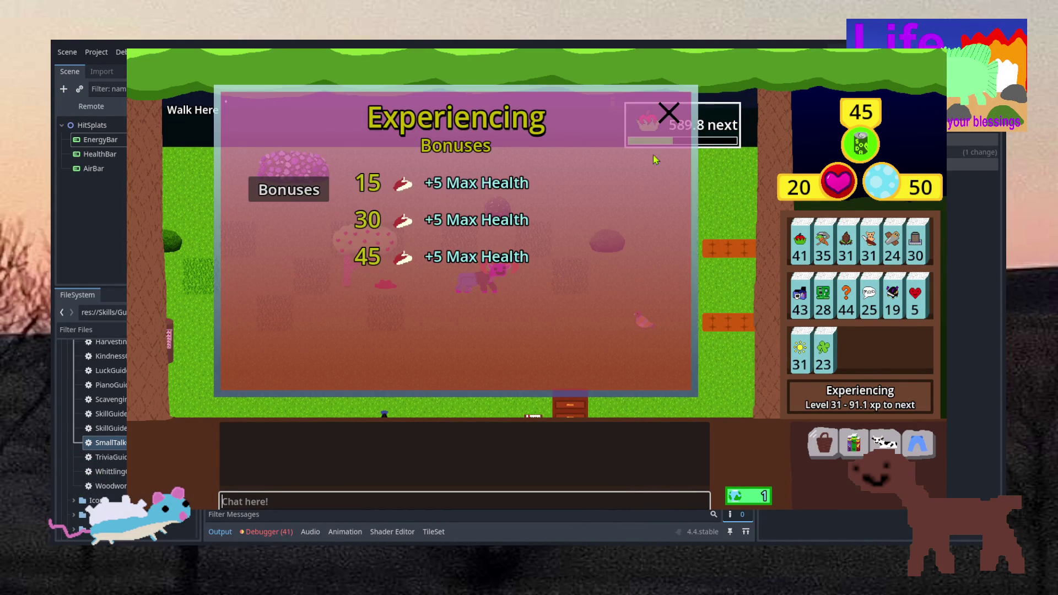
left_click(676, 127)
- Walk the cow past the fruit tree and graze several grass patches for XP
left_click(550, 283)
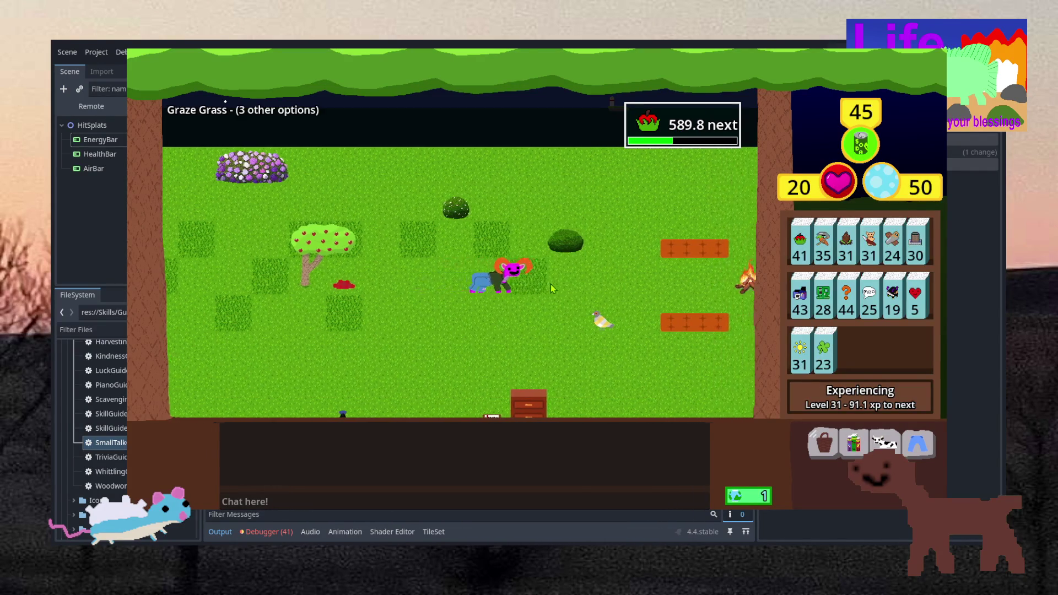
left_click(501, 245)
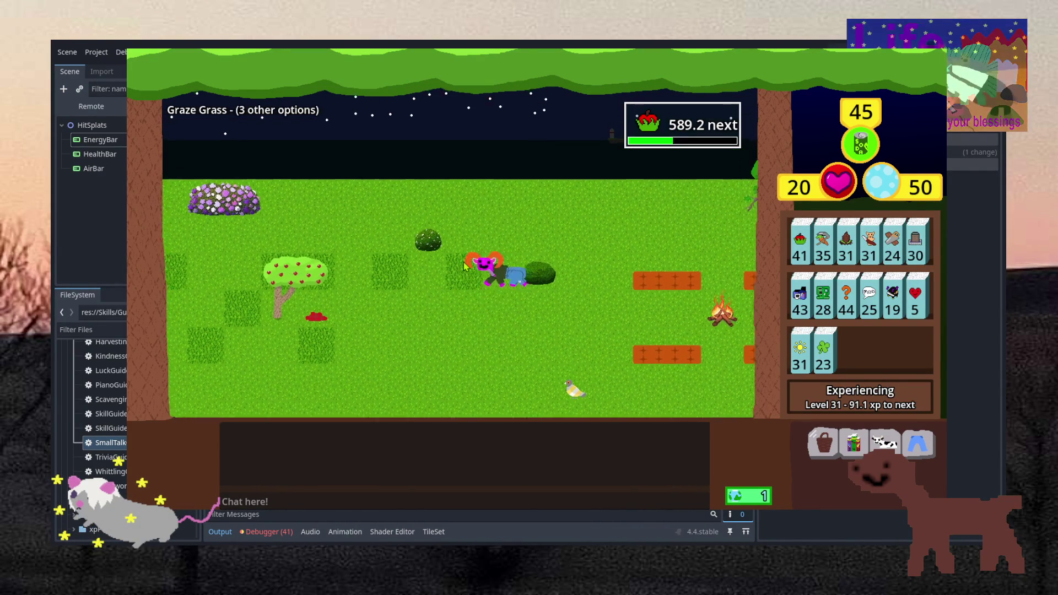
left_click(464, 266)
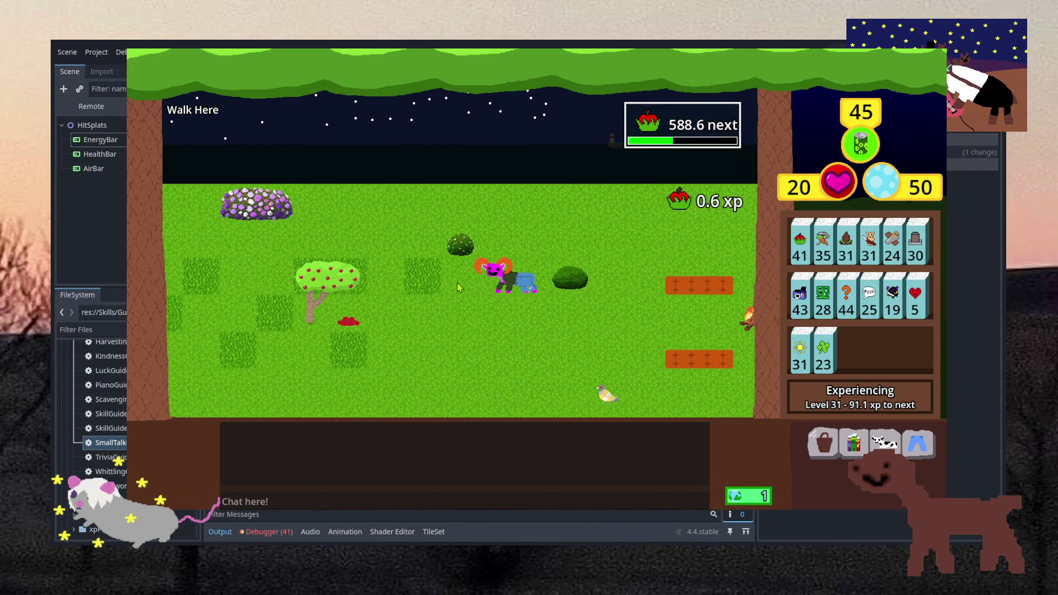
left_click(458, 287)
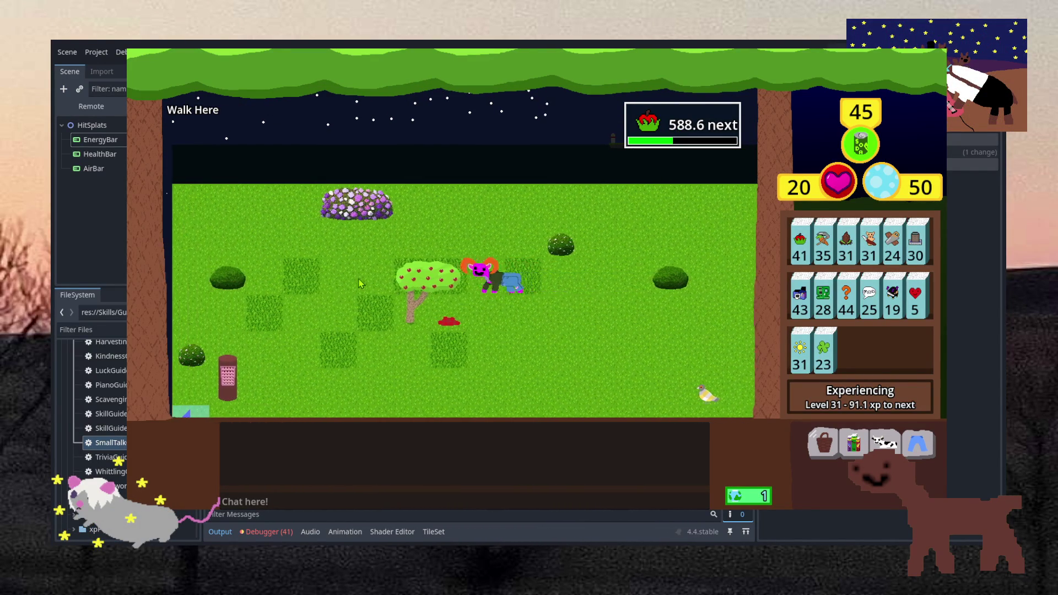
left_click(359, 279)
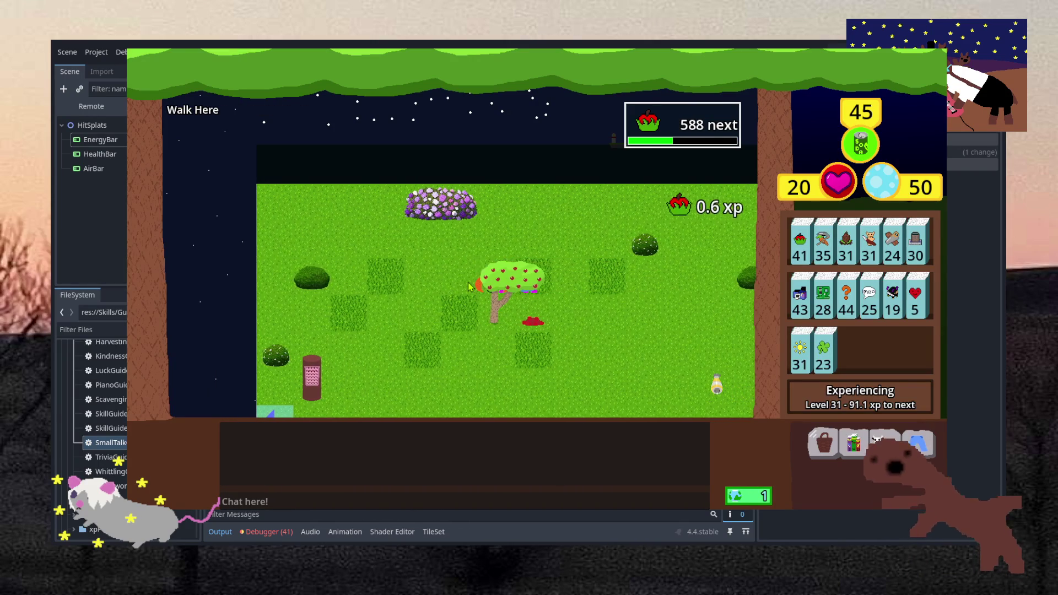
left_click(469, 286)
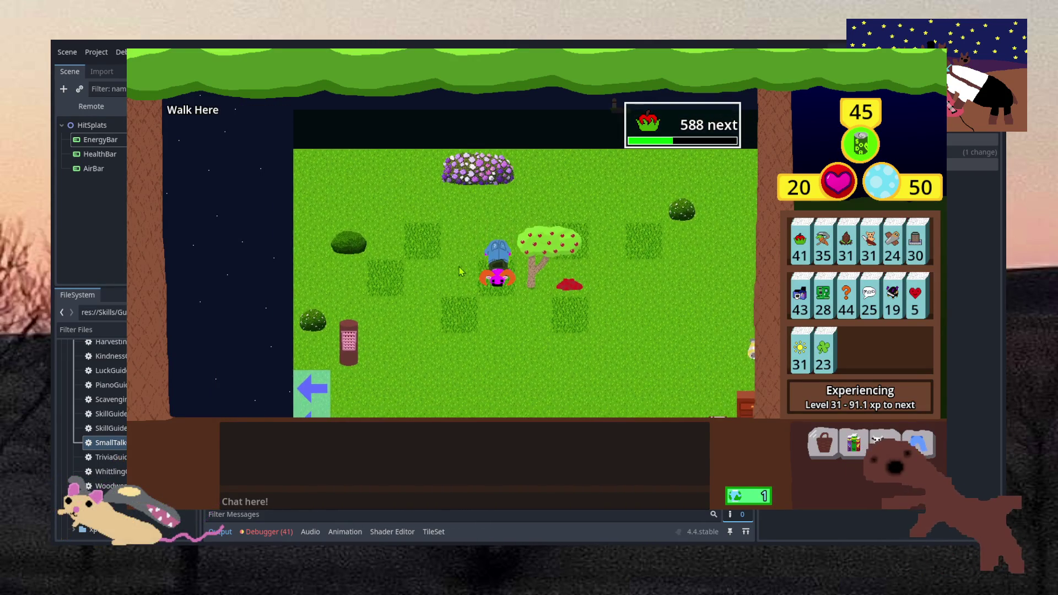
left_click(460, 271)
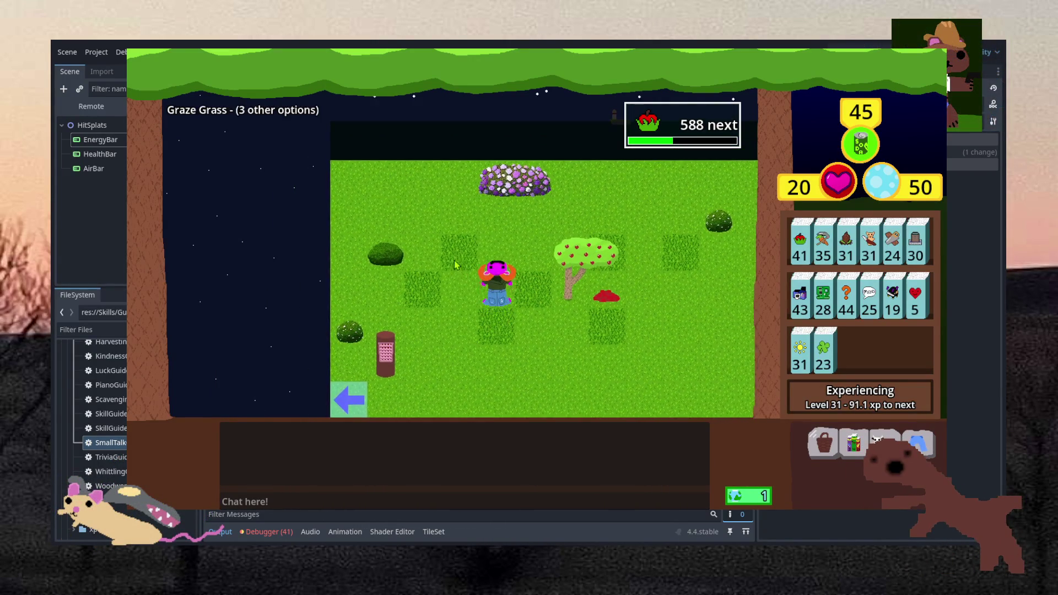
left_click(455, 265)
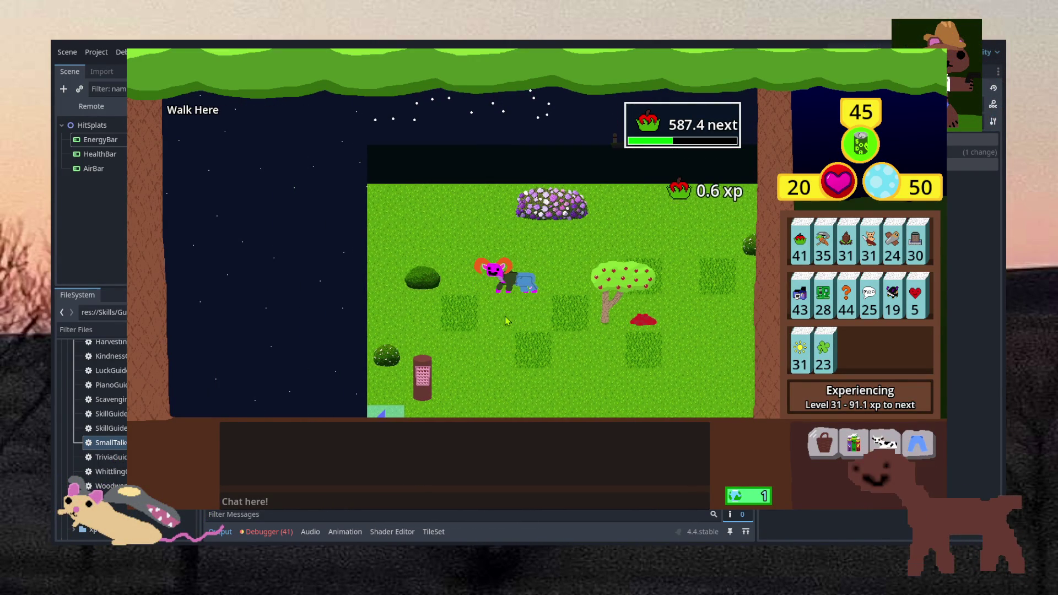
left_click(571, 300)
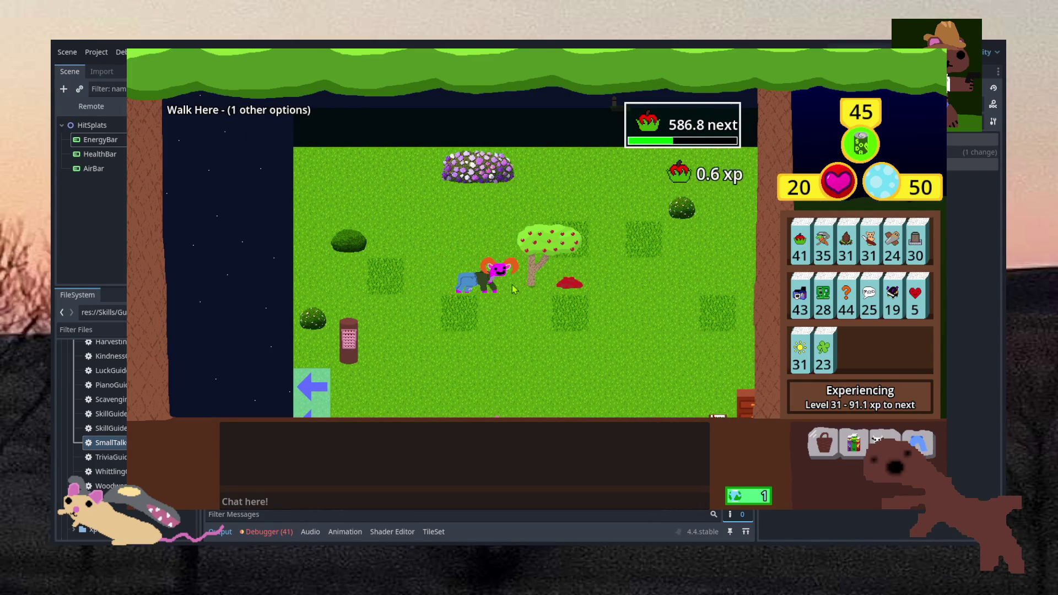
- Walk the cow a little further, then stop the running game with F8
left_click(529, 292)
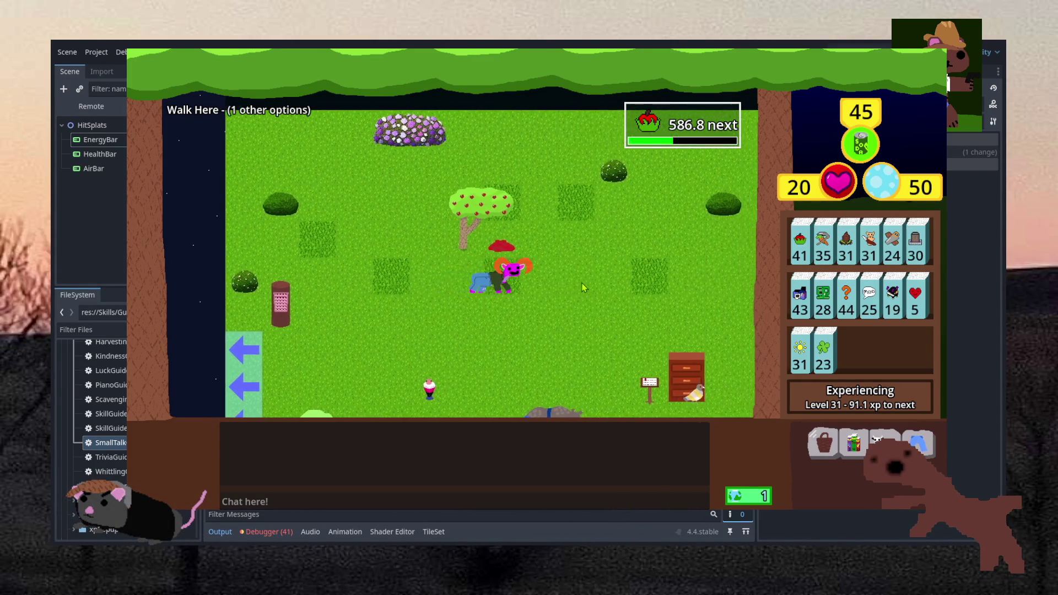
left_click(582, 287)
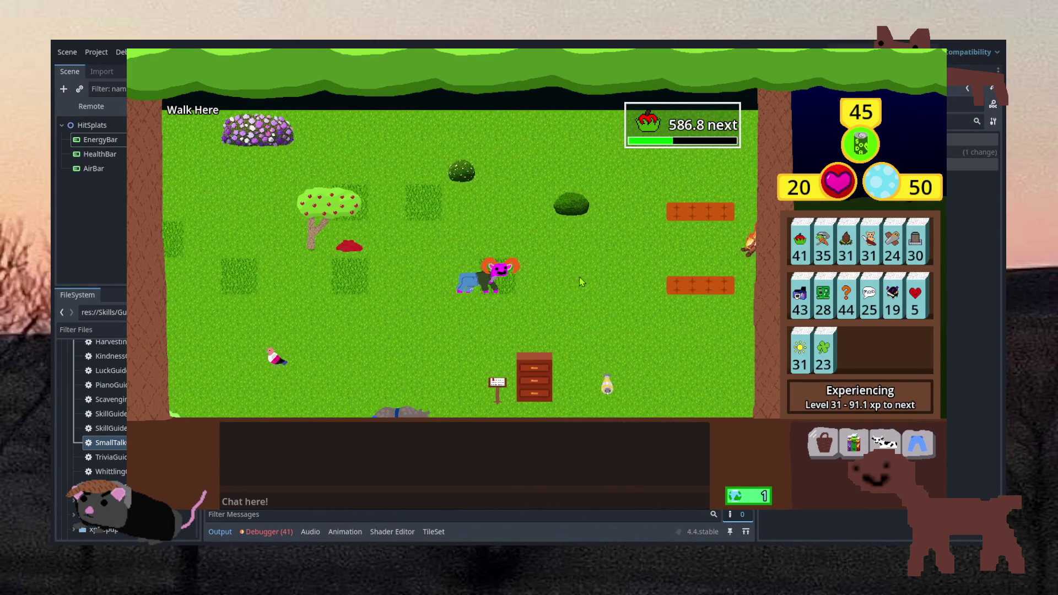
left_click(528, 299)
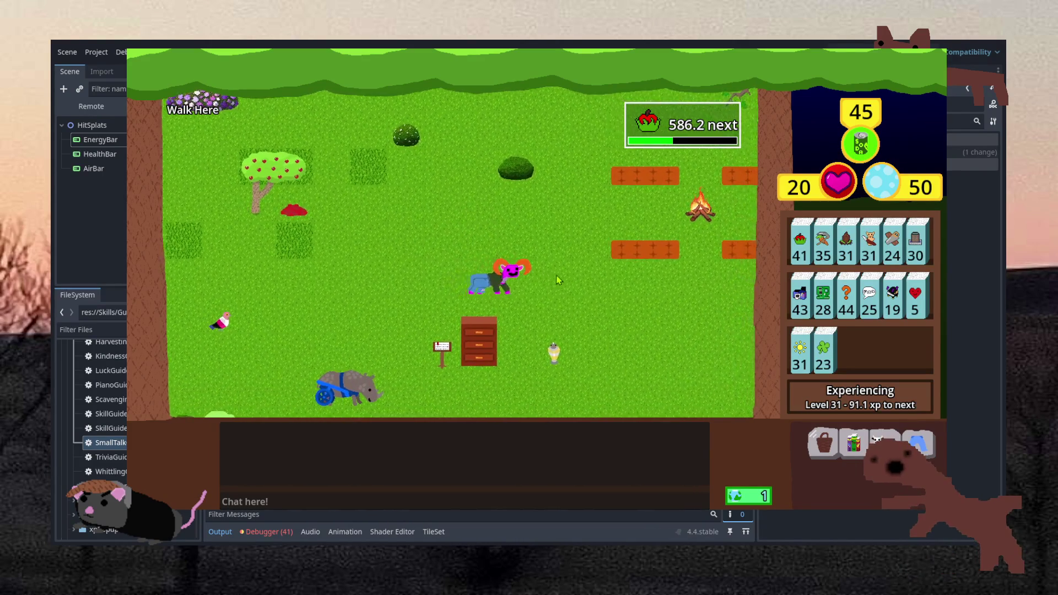
left_click(411, 224)
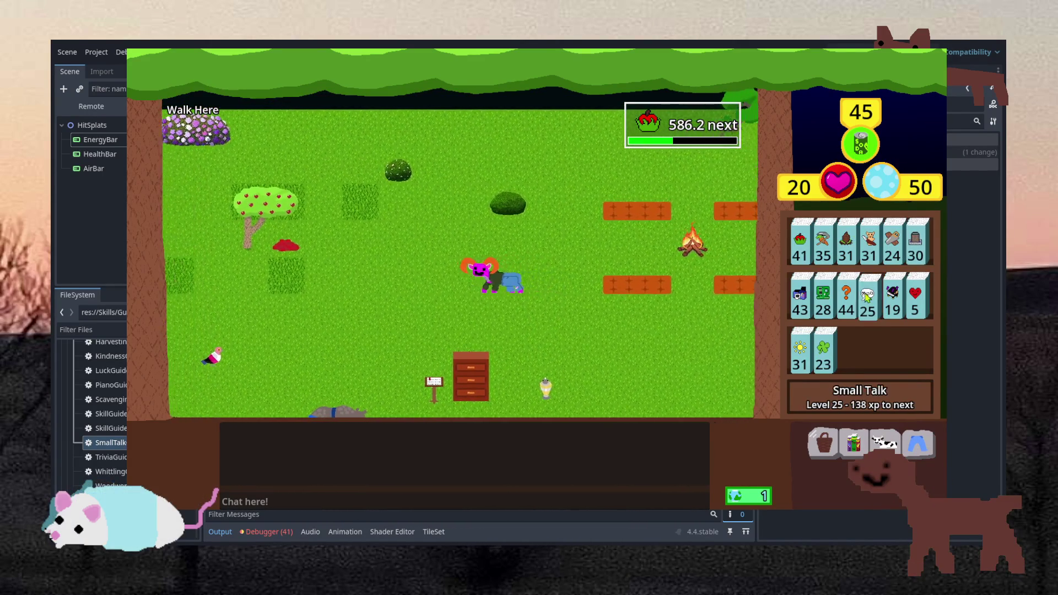
left_click(892, 297)
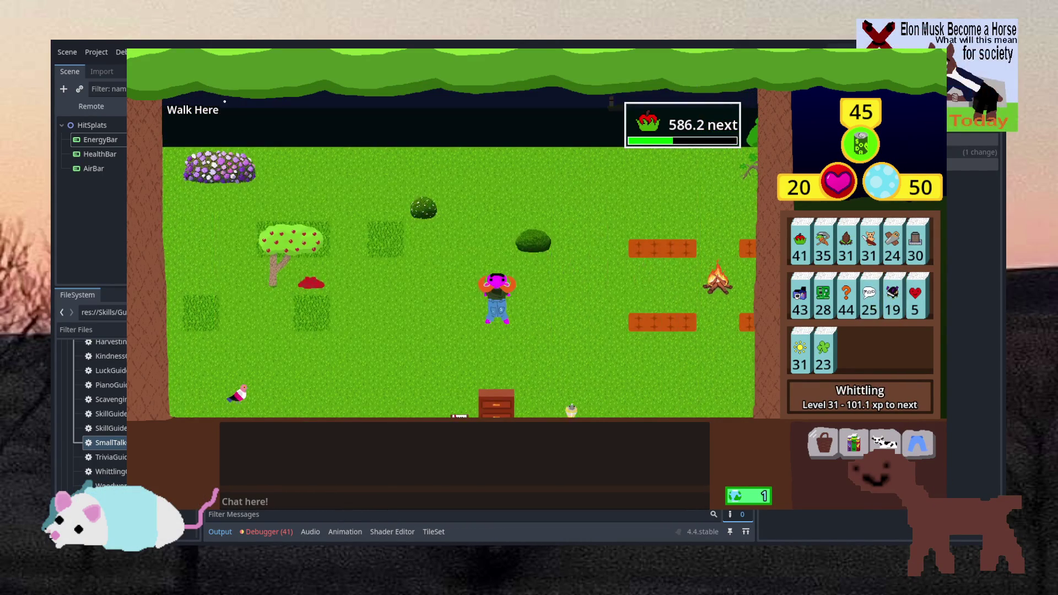
key("F8")
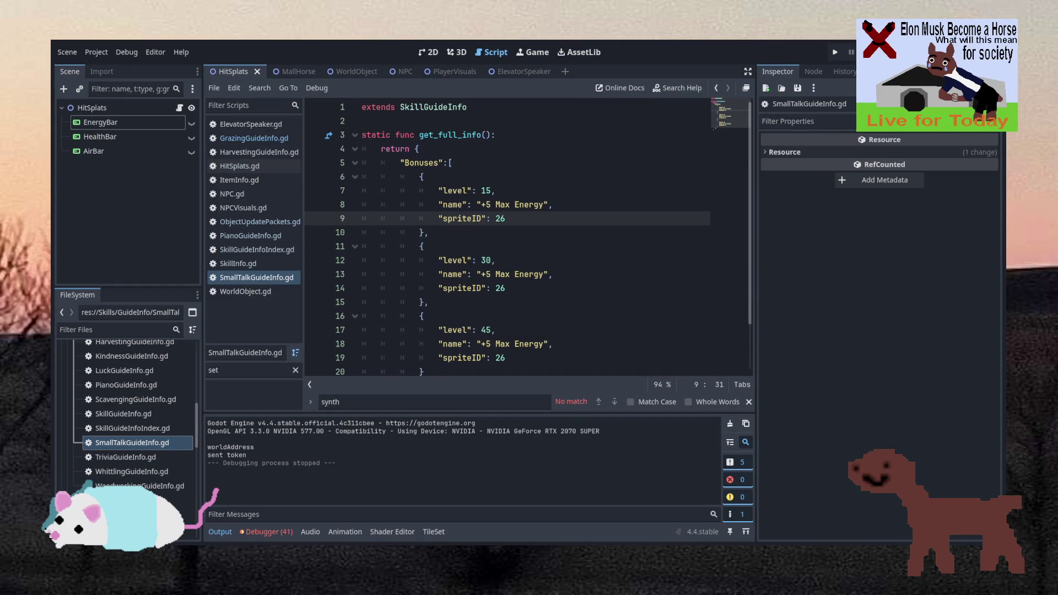
- Review SmallTalkGuideInfo.gd's +5 Max Energy bonuses, then switch to SkillGuideInfoIndex.gd
left_click(441, 316)
scroll(440, 275, "down", 2)
scroll(441, 275, "up", 2)
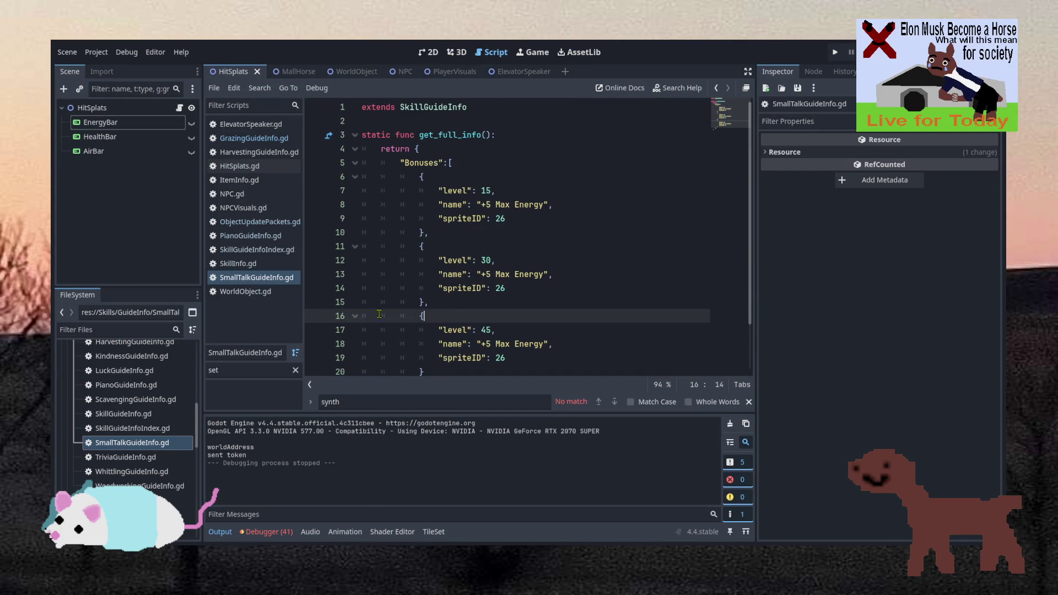
left_click(258, 251)
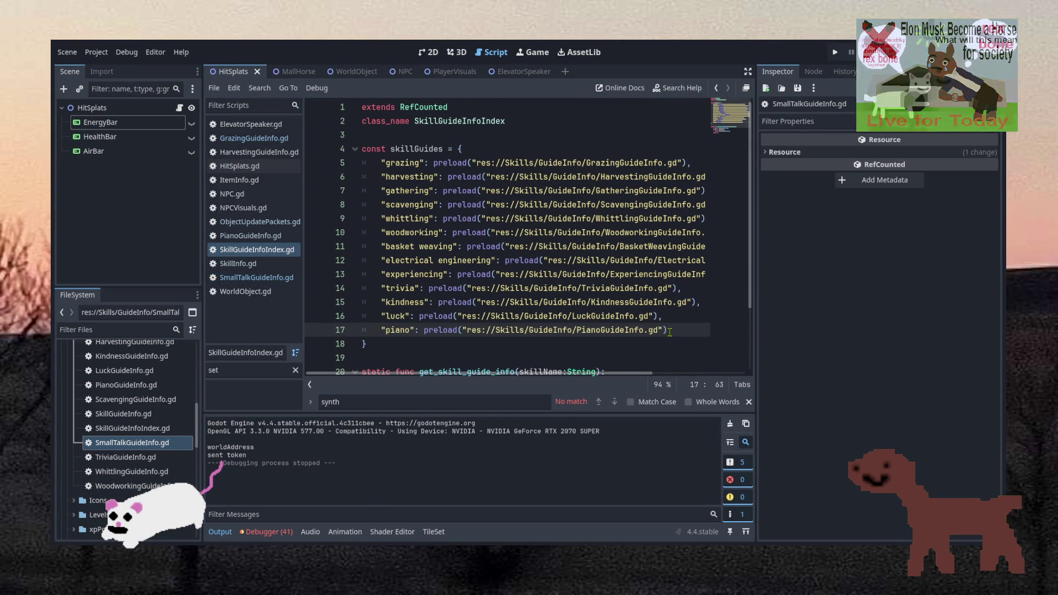
- Duplicate the piano entry line and rename its key to 'small talk'
left_click_drag(668, 329, 654, 317)
key("ctrl+shift+d")
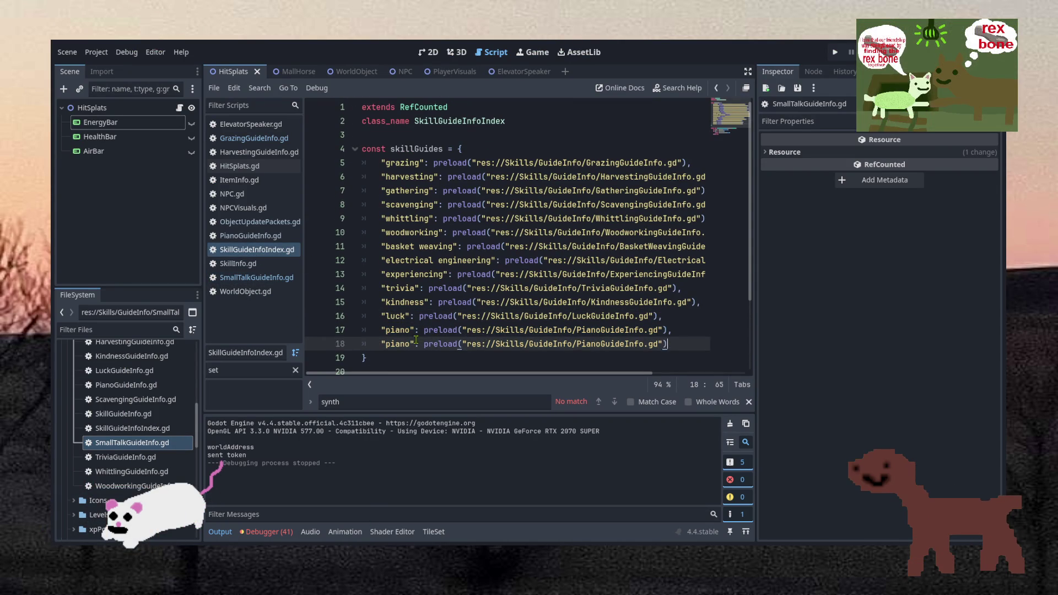
double_click(406, 343)
scroll(406, 344, "down", 2)
type("small talk")
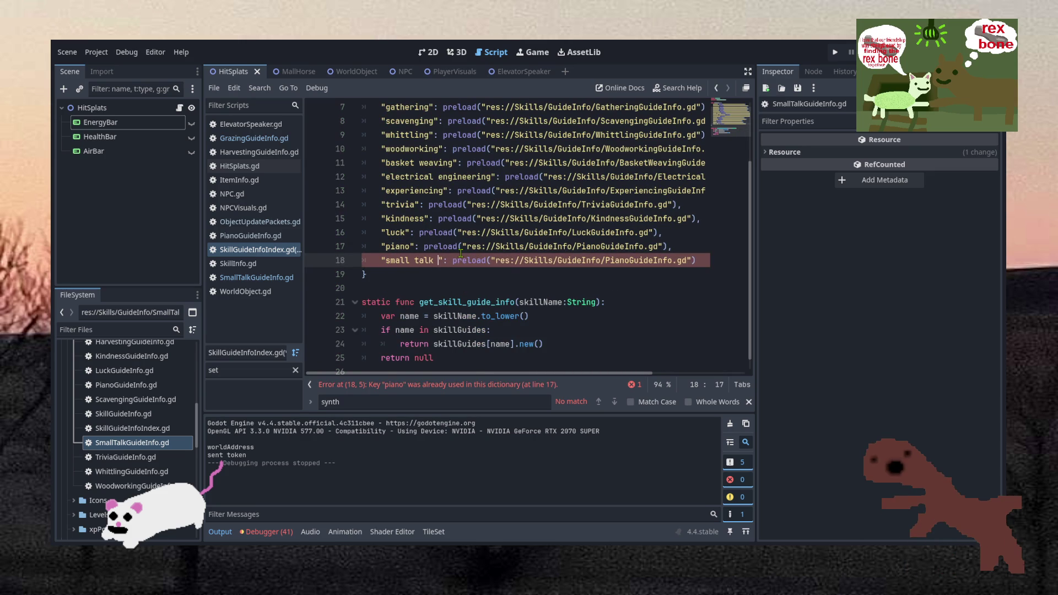
key("BackSpace")
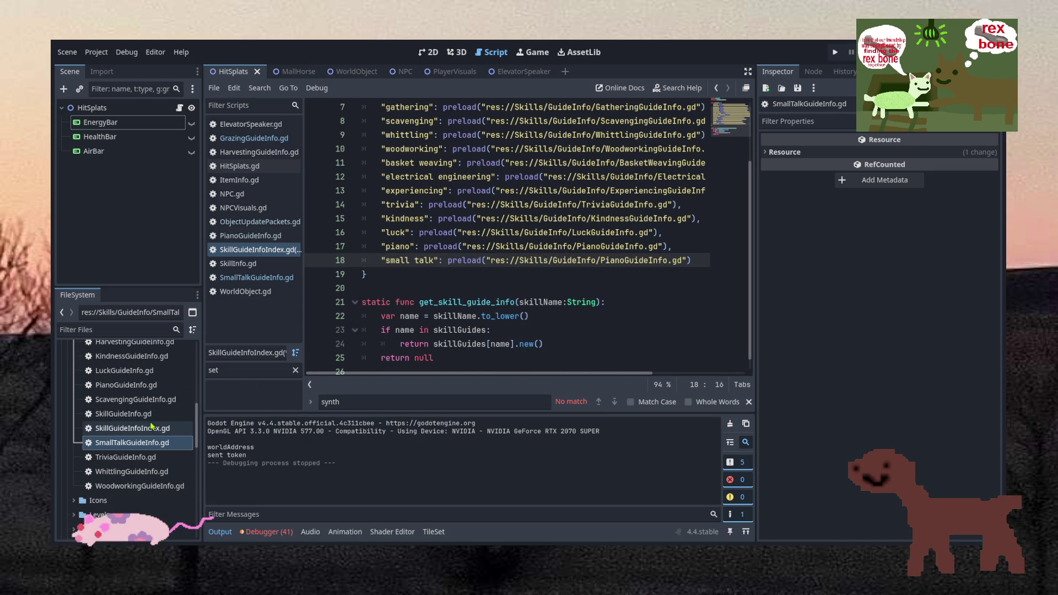
scroll(153, 423, "up", 3)
scroll(155, 420, "down", 3)
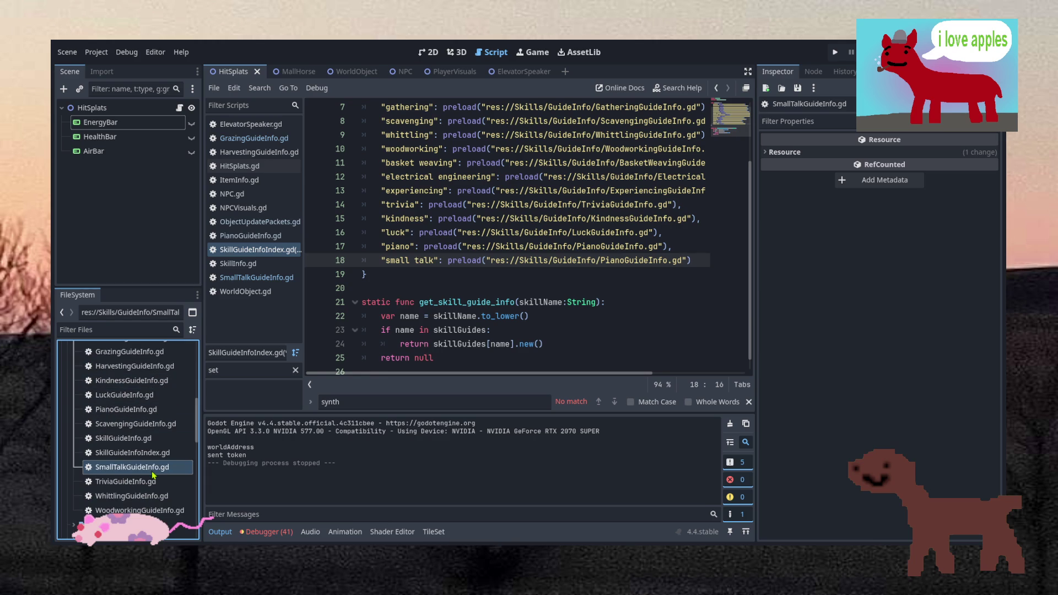
- Replace the copied path with SmallTalkGuideInfo.gd and save the index script
left_click_drag(681, 260, 498, 261)
type("res://Skills/GuideInfo/SmallTalkGuideInfo.gd")
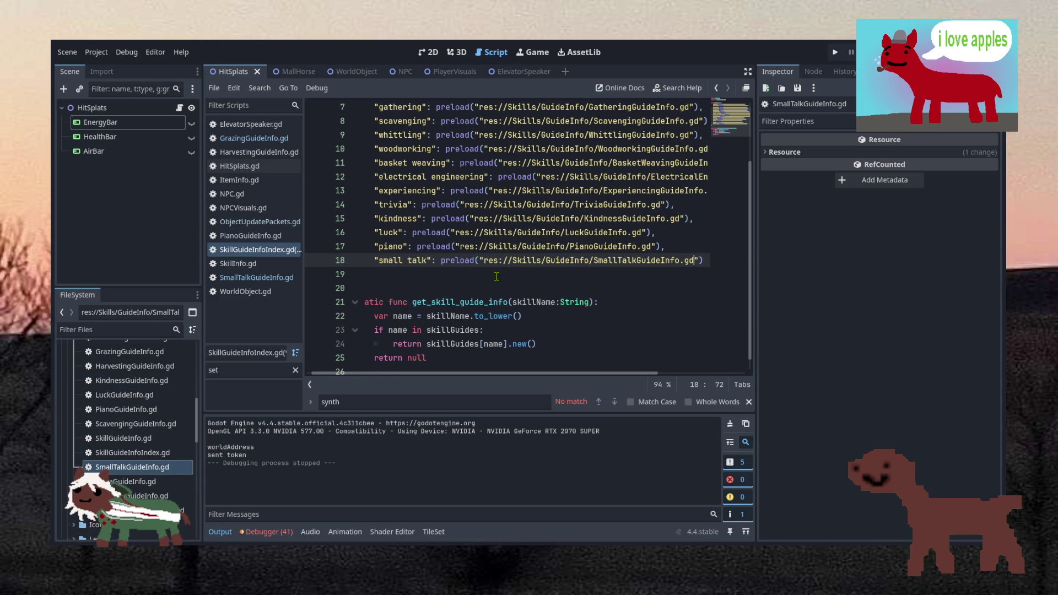
key("ctrl+s")
- Launch the game and enter the player name at the login screen
left_click(835, 52)
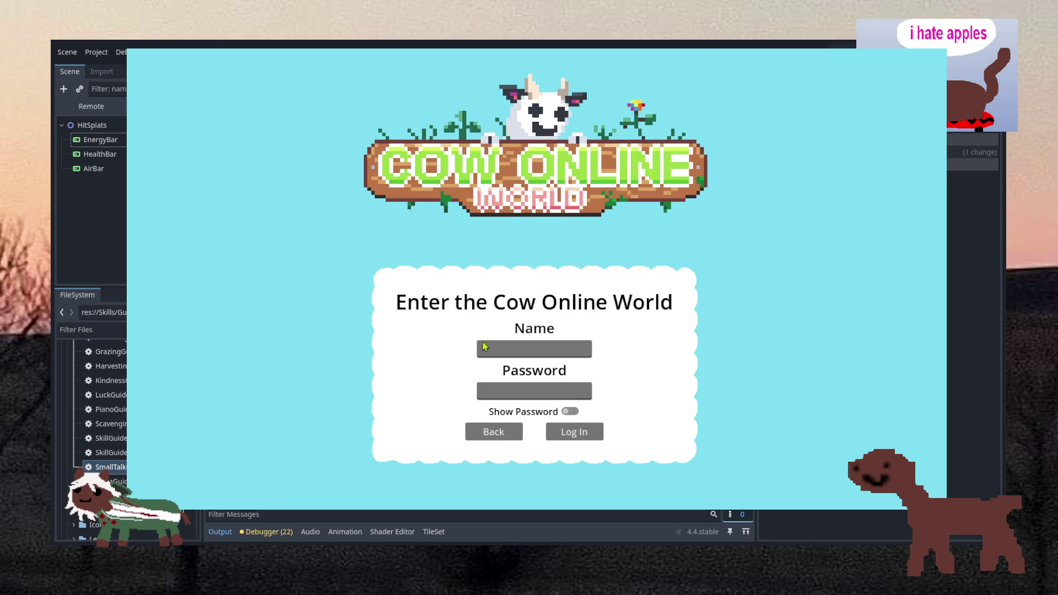
type("bee")
key("Tab")
- Enter the password, log into Cow Online World 1, and open the Small Talk bonuses
type("beebee")
left_click(555, 441)
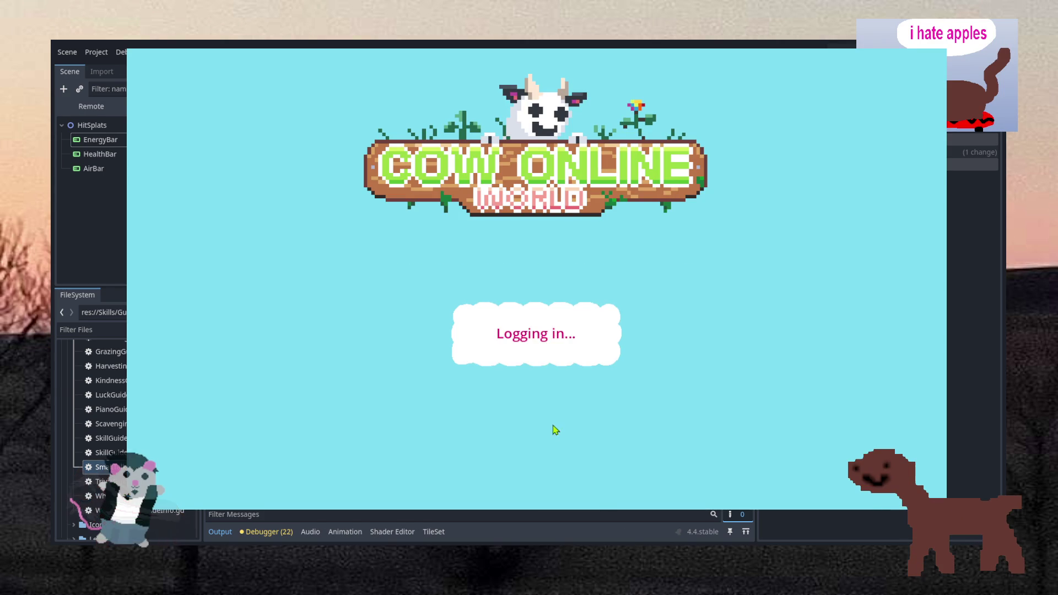
left_click(723, 301)
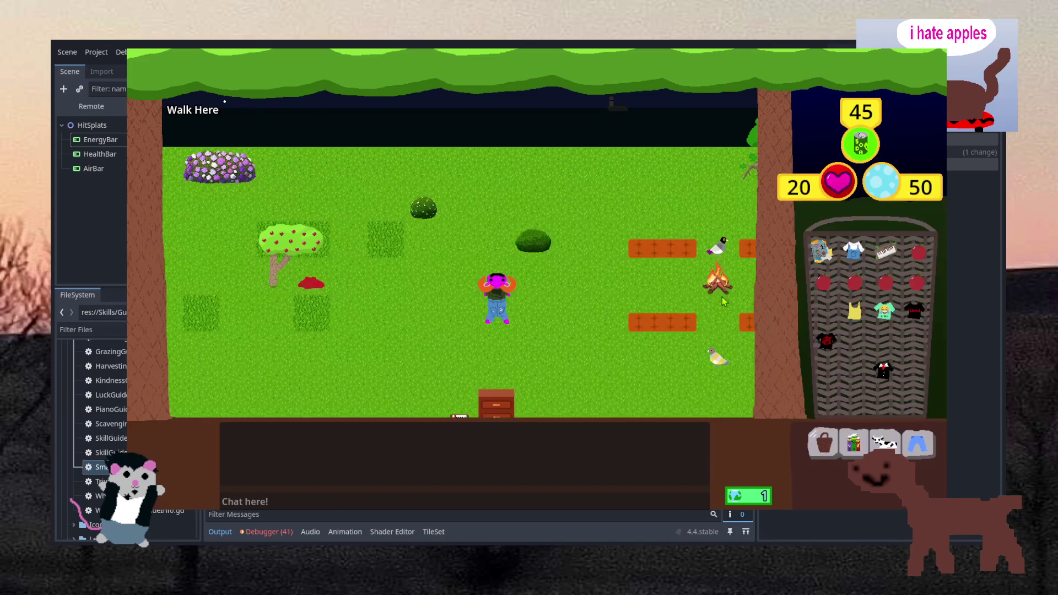
left_click(880, 312)
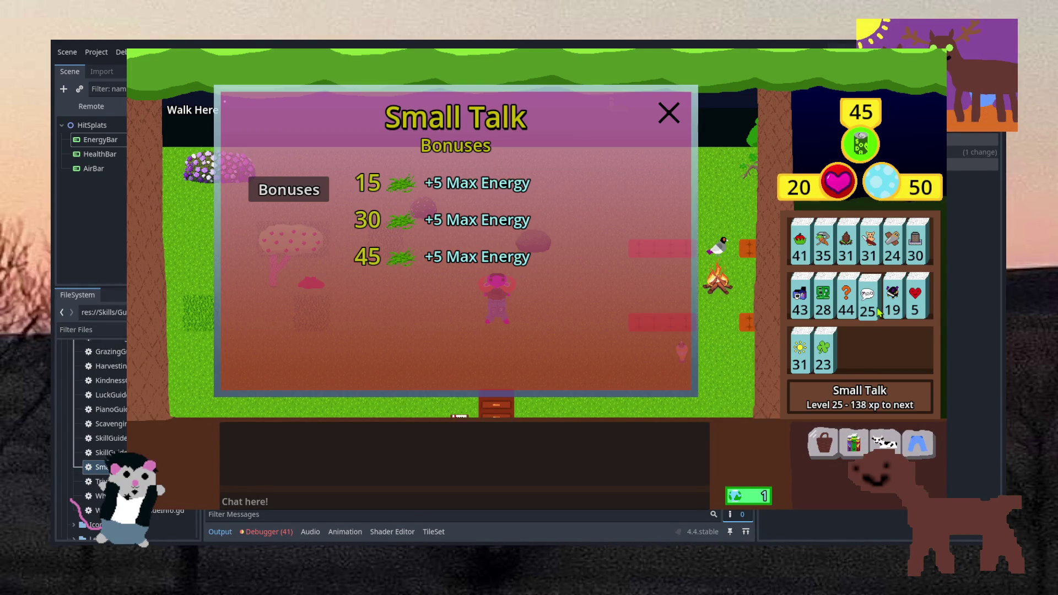
- Browse the Trivia, Luck, Experiencing, Scavenging, Harvesting, Grazing, Piano and Kindness guides, returning to Small Talk
left_click(848, 306)
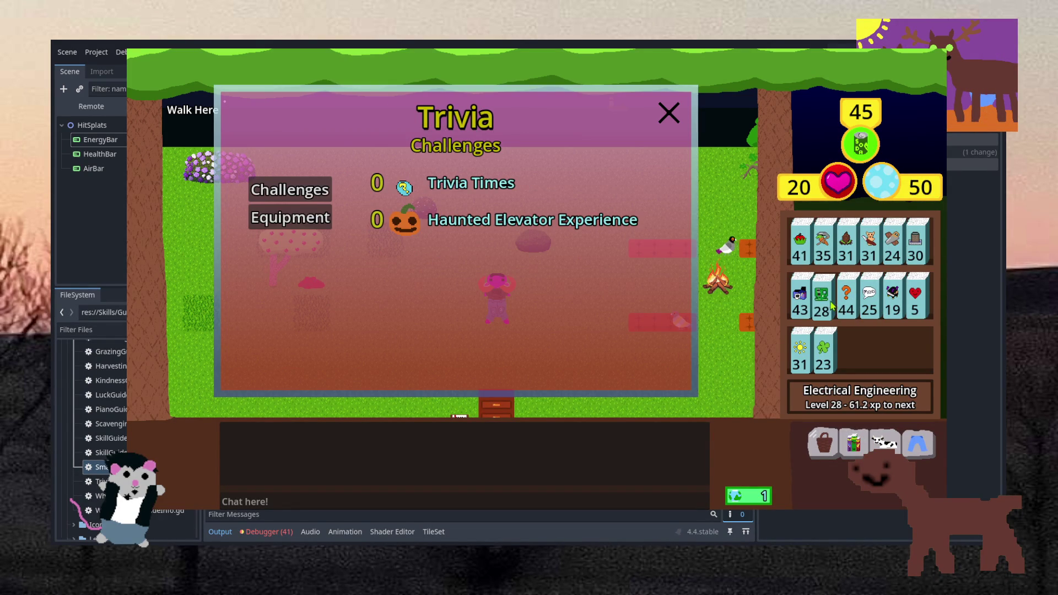
left_click(823, 300)
left_click(823, 352)
left_click(800, 352)
left_click(801, 314)
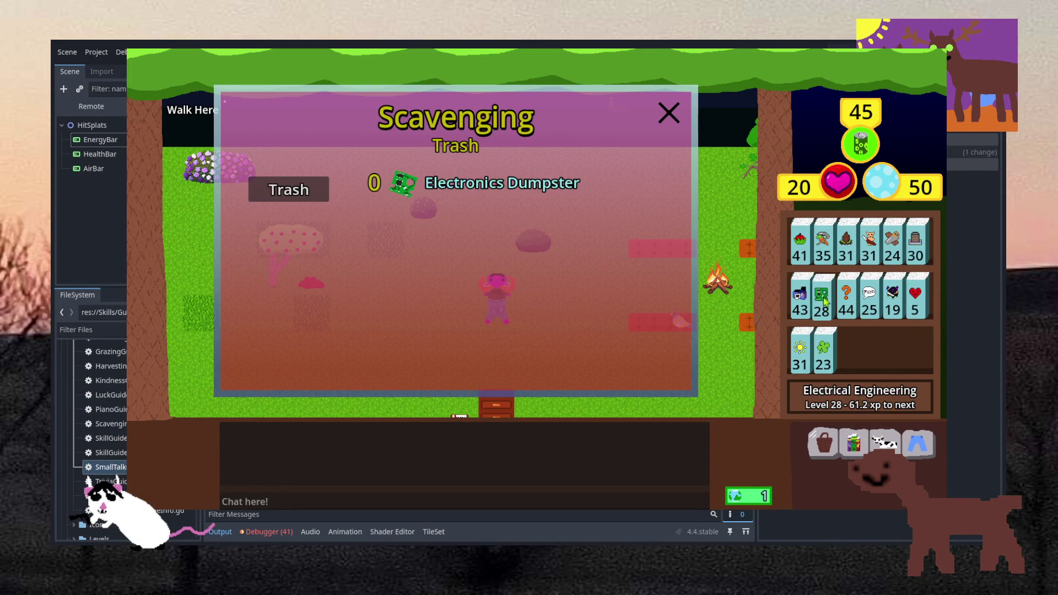
left_click(822, 300)
left_click(823, 247)
left_click(800, 248)
left_click(826, 256)
left_click(846, 300)
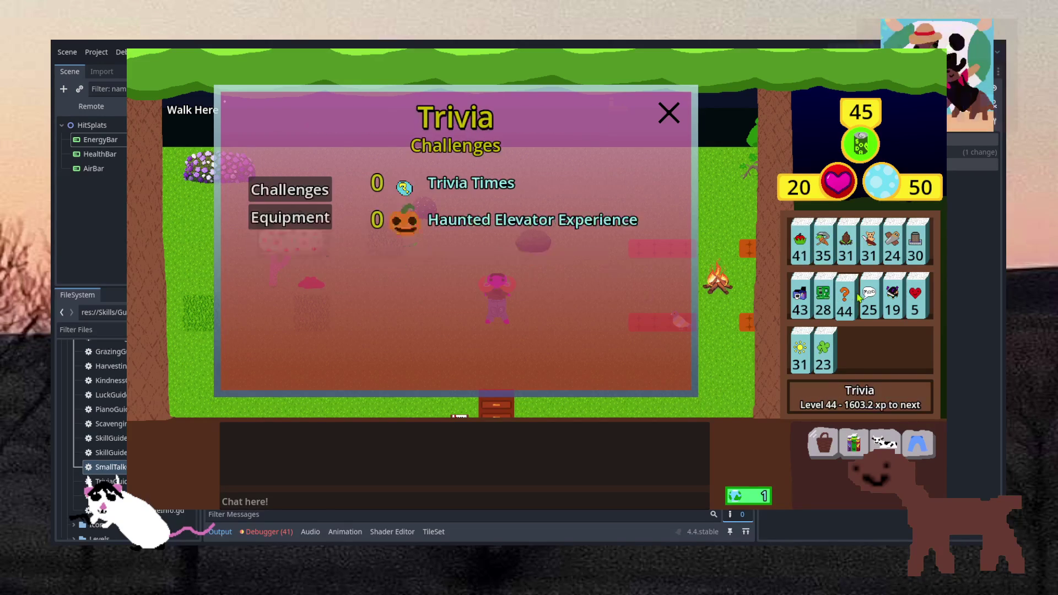
left_click(887, 300)
left_click(912, 303)
left_click(892, 298)
left_click(867, 297)
- View the Piano, Kindness, Basket Weaving, Woodworking, Whittling and Scavenging guides, then close the panel
left_click(892, 298)
left_click(918, 296)
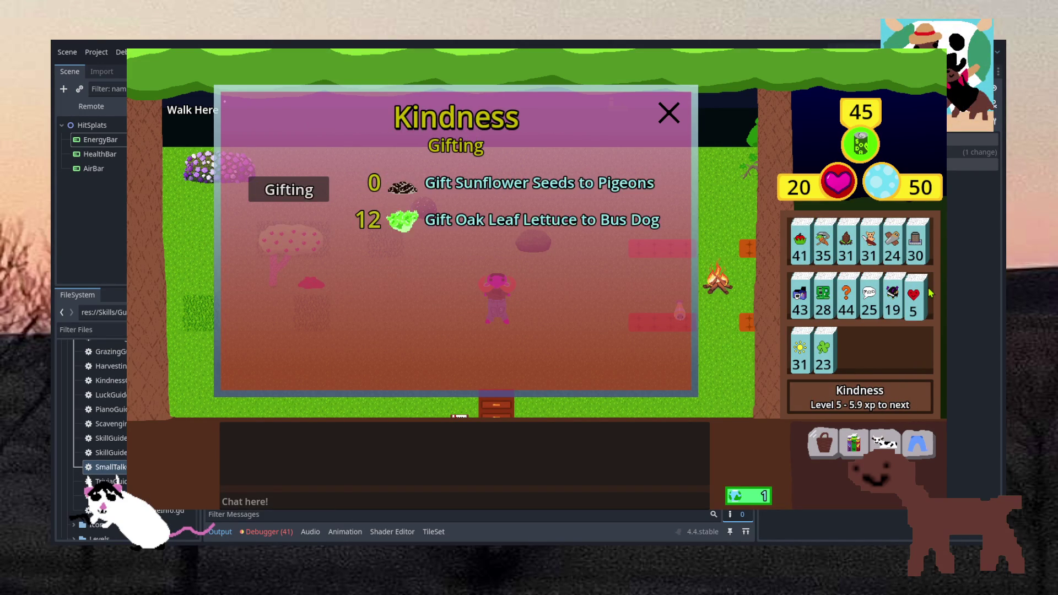
left_click(917, 255)
left_click(892, 297)
left_click(892, 250)
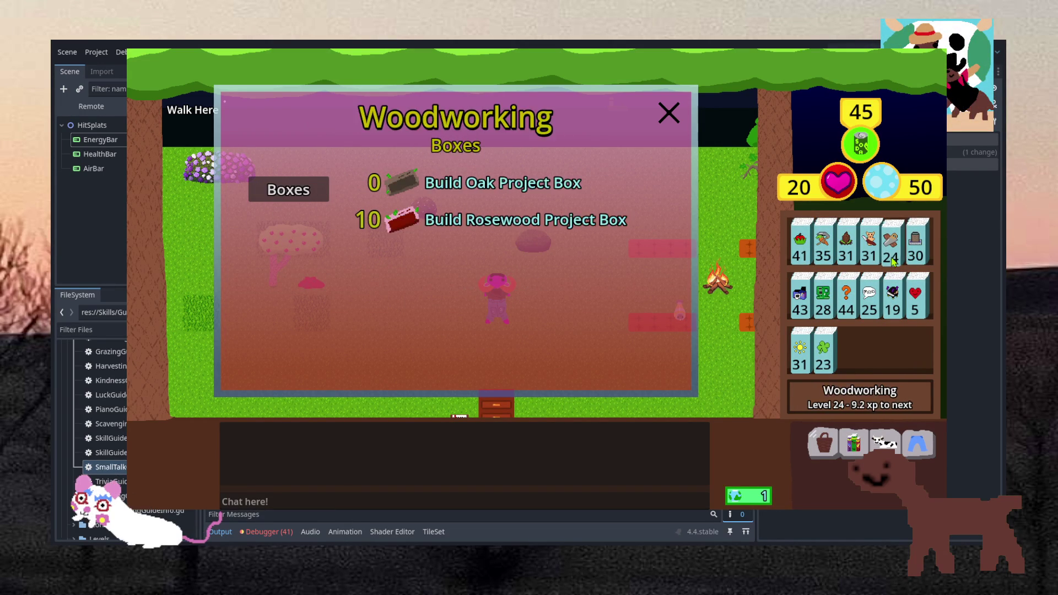
left_click(870, 256)
left_click(884, 261)
left_click(892, 298)
left_click(896, 261)
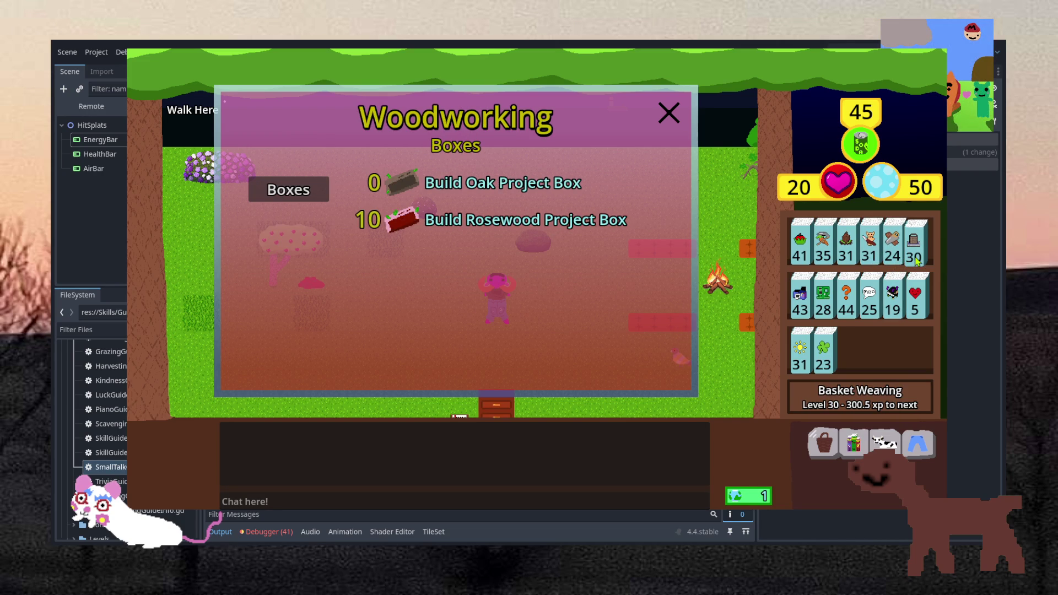
left_click(917, 258)
left_click(914, 297)
left_click(807, 292)
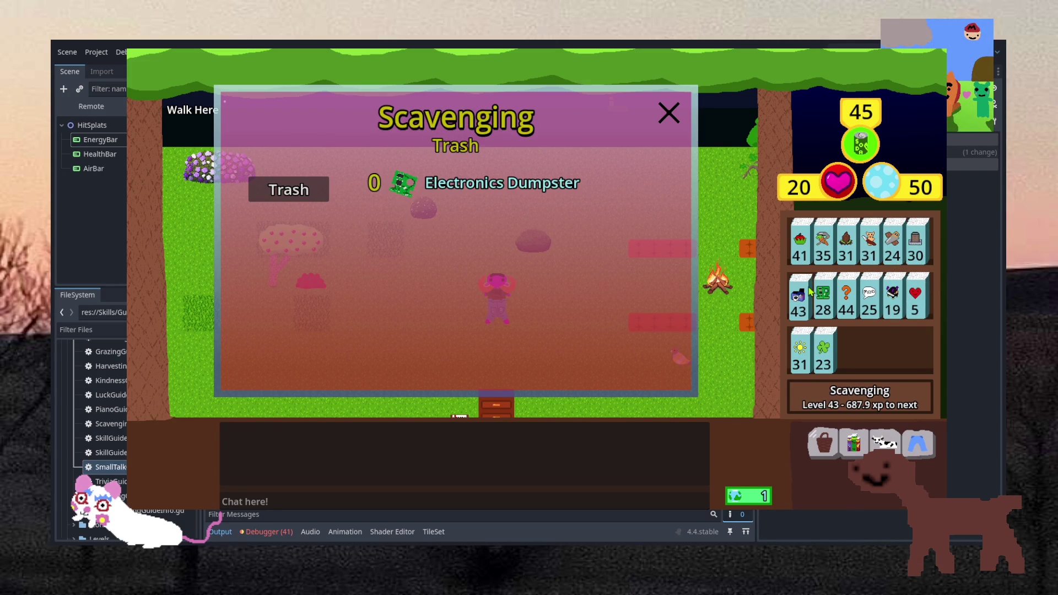
left_click(668, 112)
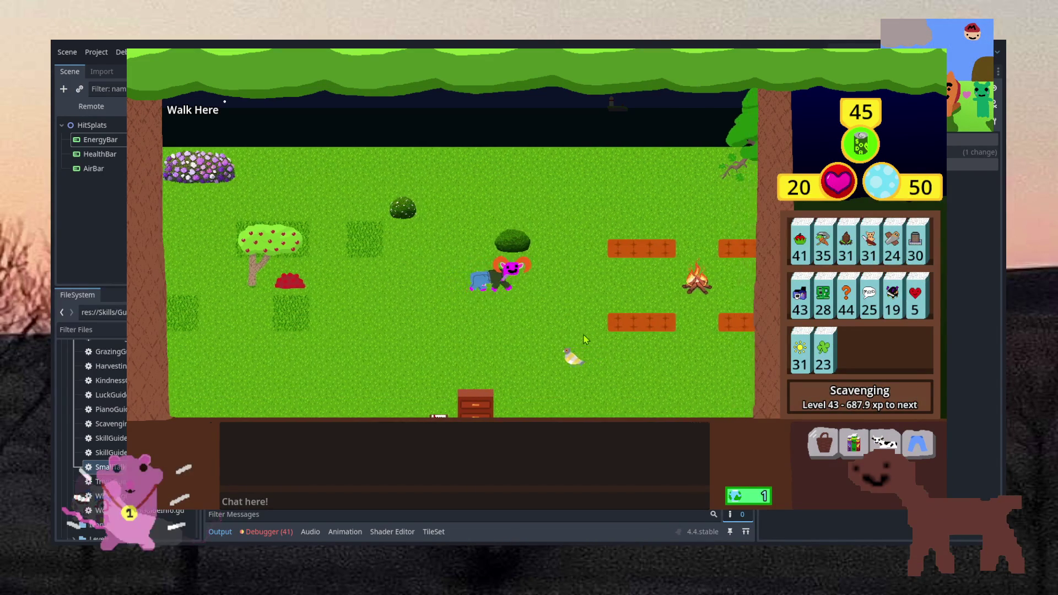
- Walk the character onto the red Graze Pile, toggling between the clothing basket and skills shelf
left_click(408, 290)
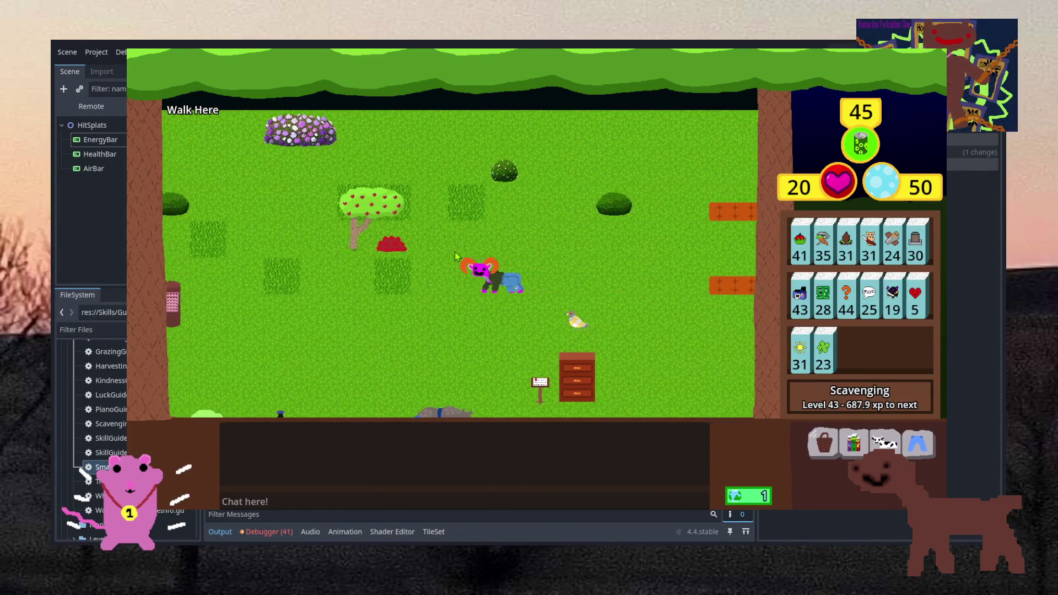
left_click(392, 244)
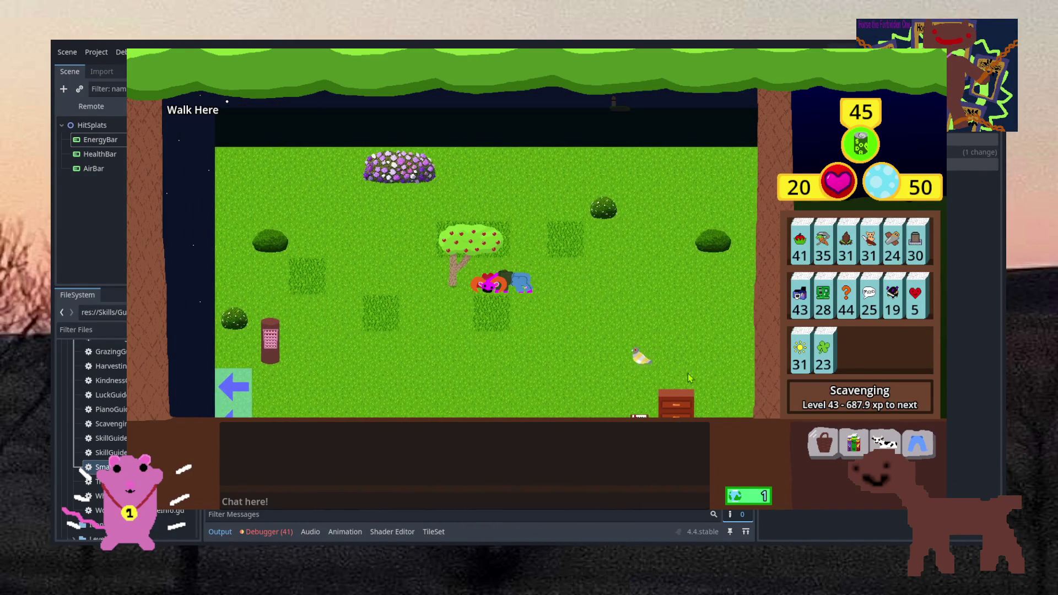
left_click(823, 442)
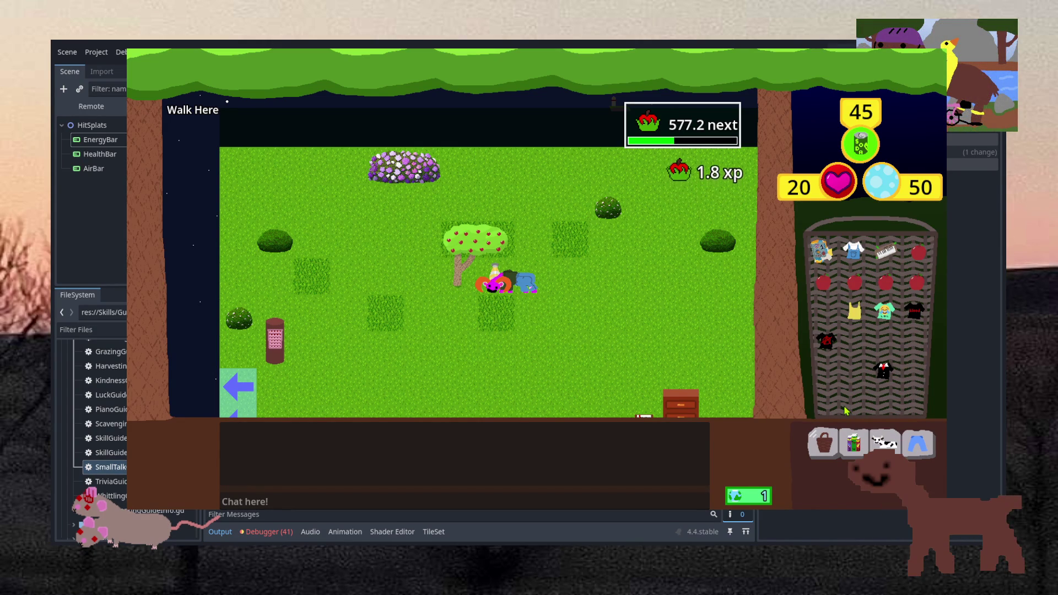
left_click(528, 309)
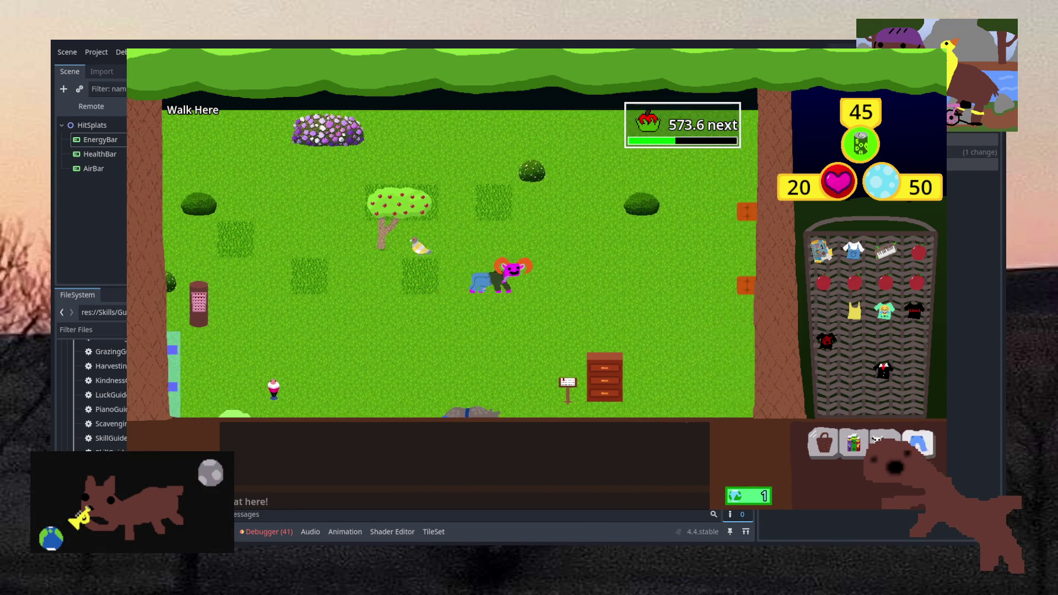
left_click(853, 441)
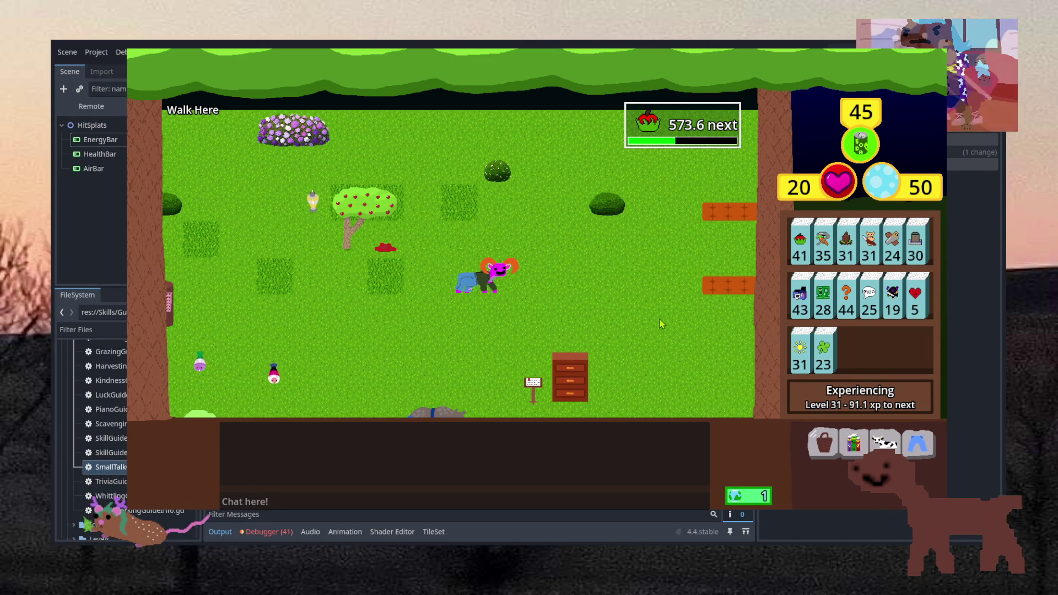
- Reopen the clothing basket, walk down-left, and close the running game with Alt+F4
mouse_move(814, 301)
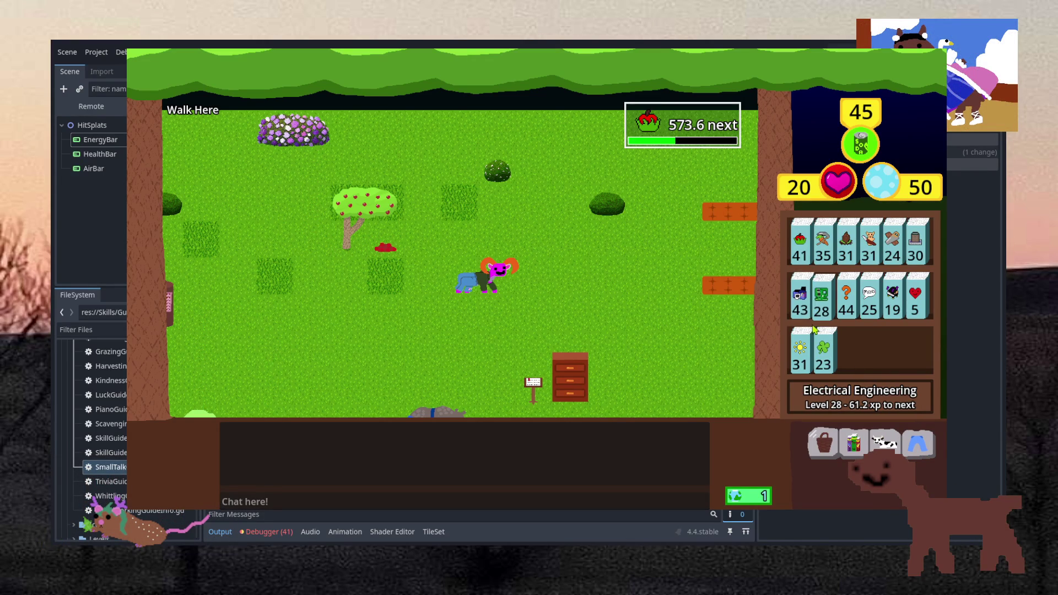
left_click(827, 441)
left_click(449, 338)
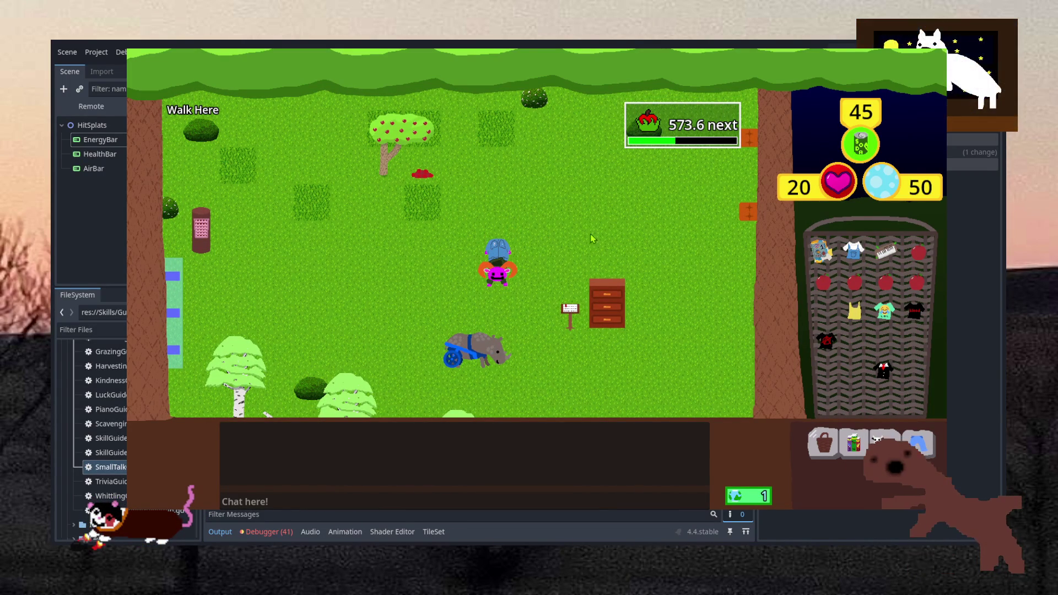
key("alt+F4")
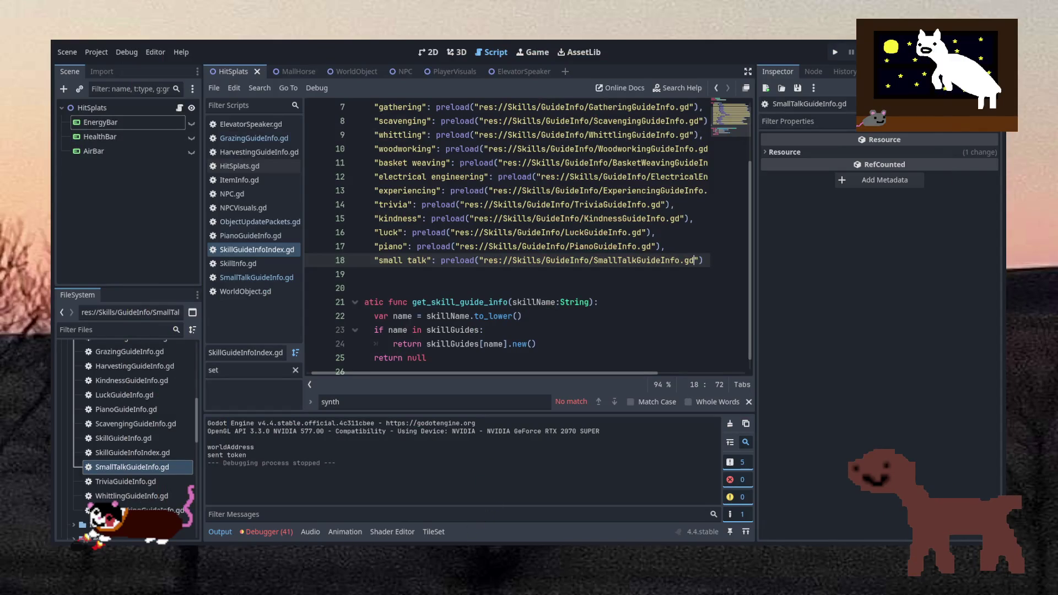